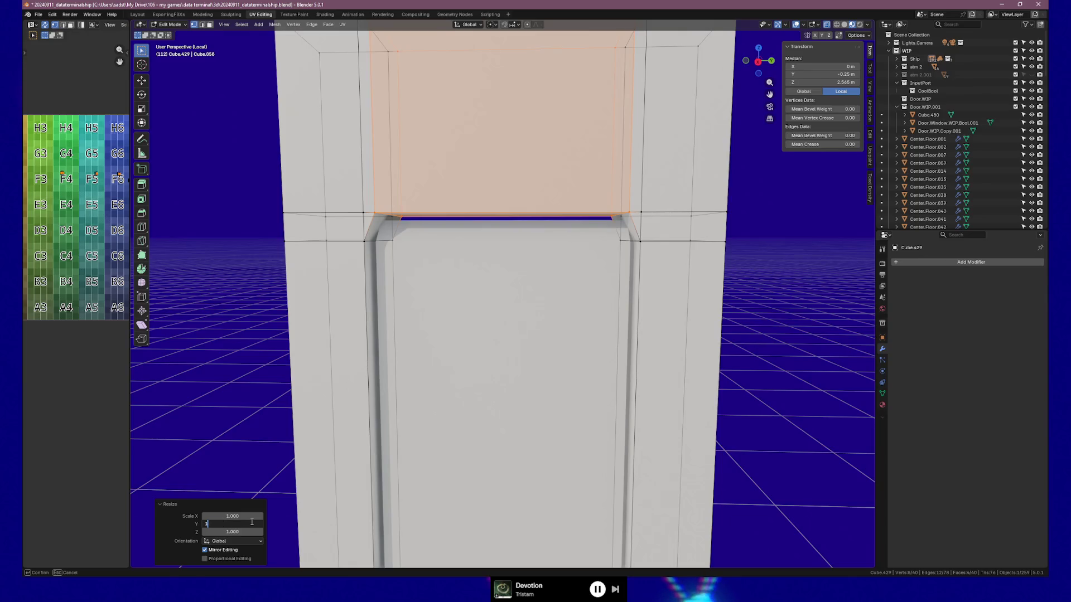
Step: Scale the face above the doorway to 1.2 on Y in the Resize panel
key("Return")
left_click(240, 524)
type(".1")
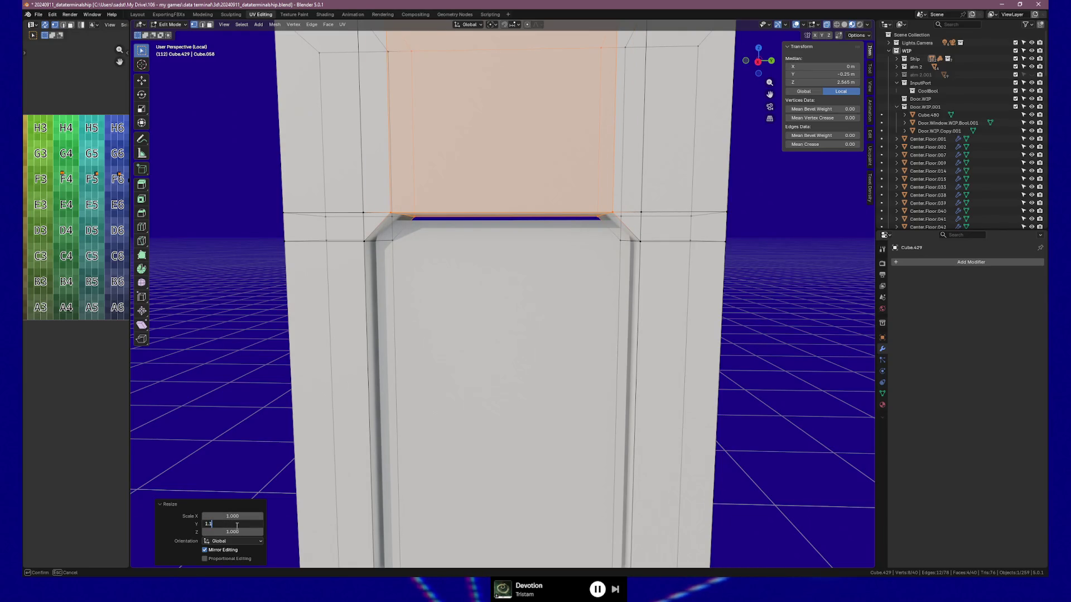
key("Return")
left_click(236, 524)
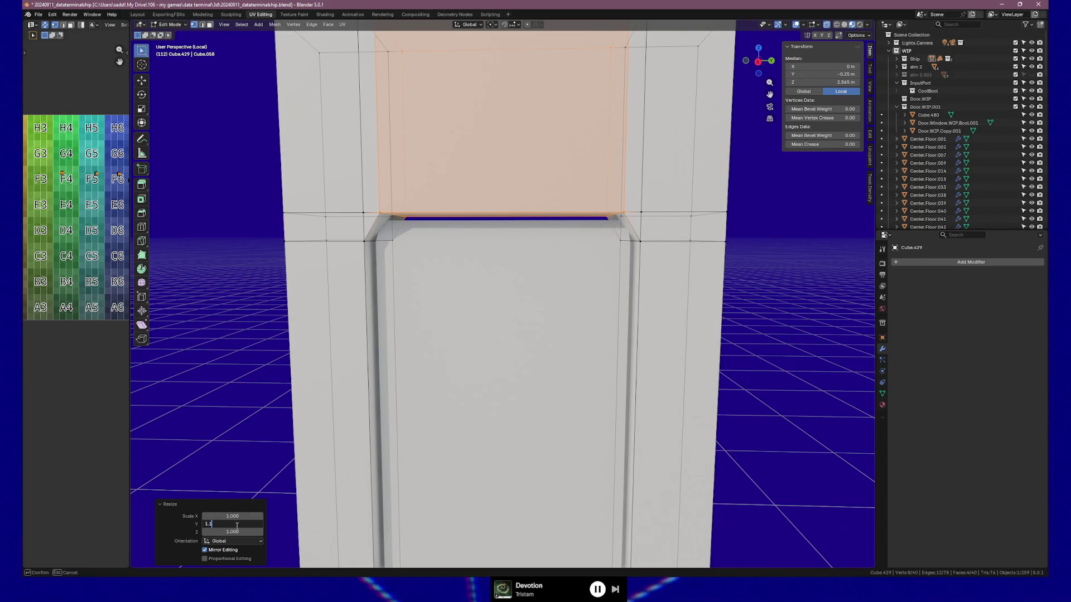
type("1.2")
key("Return")
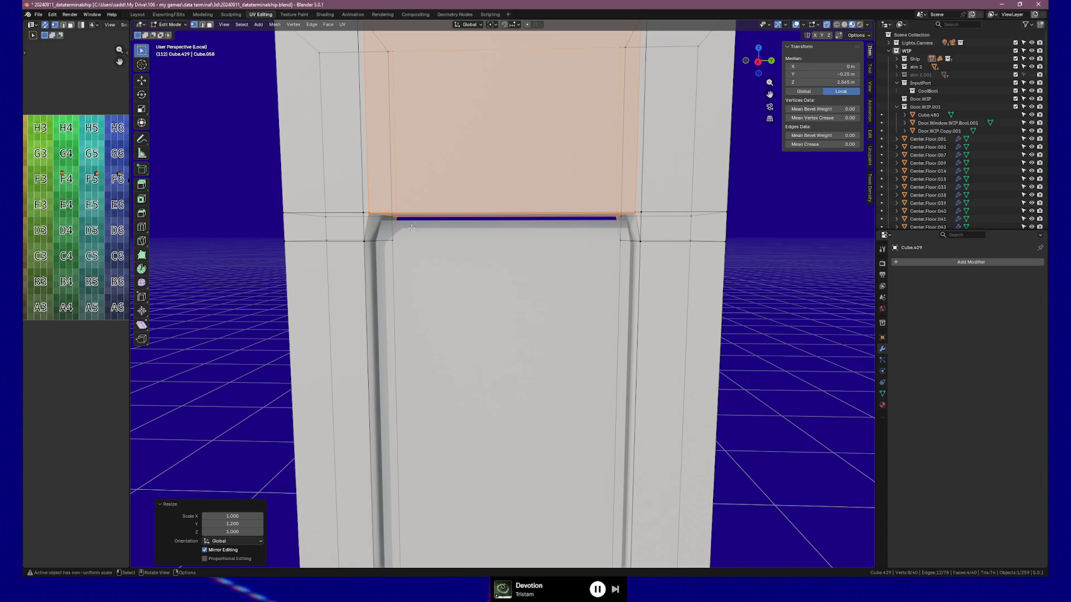
Step: Raise the doorway-top edge loop 0.1 m on Z and return to Object Mode
left_click(371, 235, "alt")
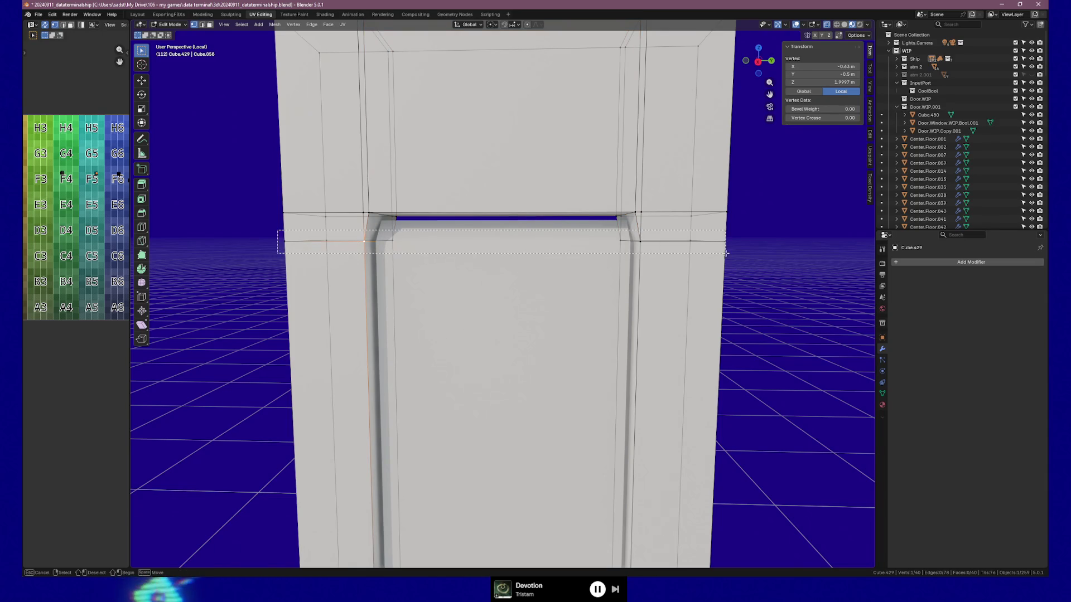
key("g")
key("z")
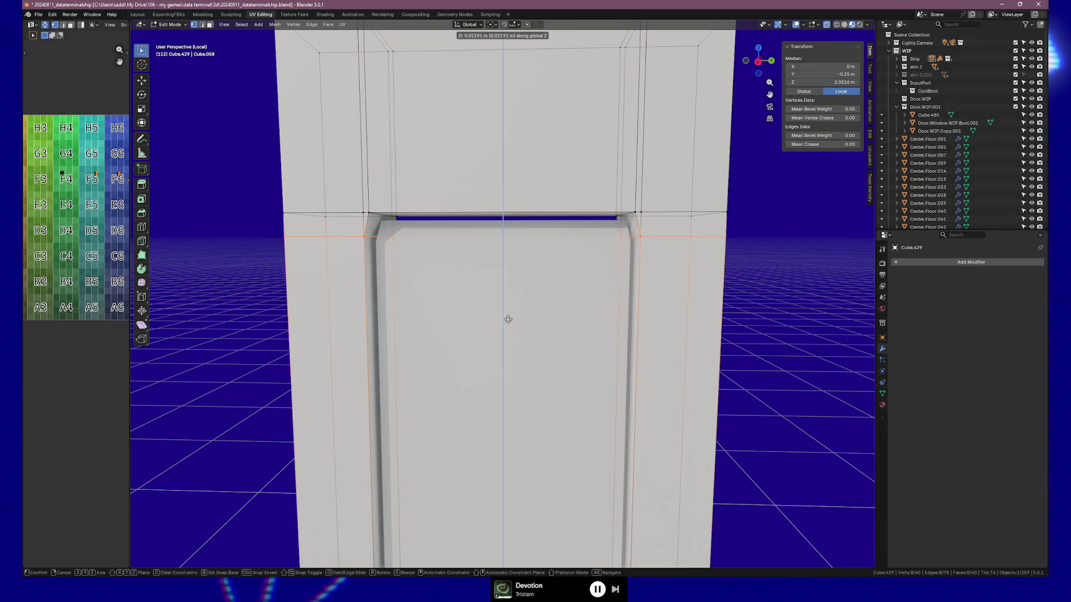
left_click(509, 304)
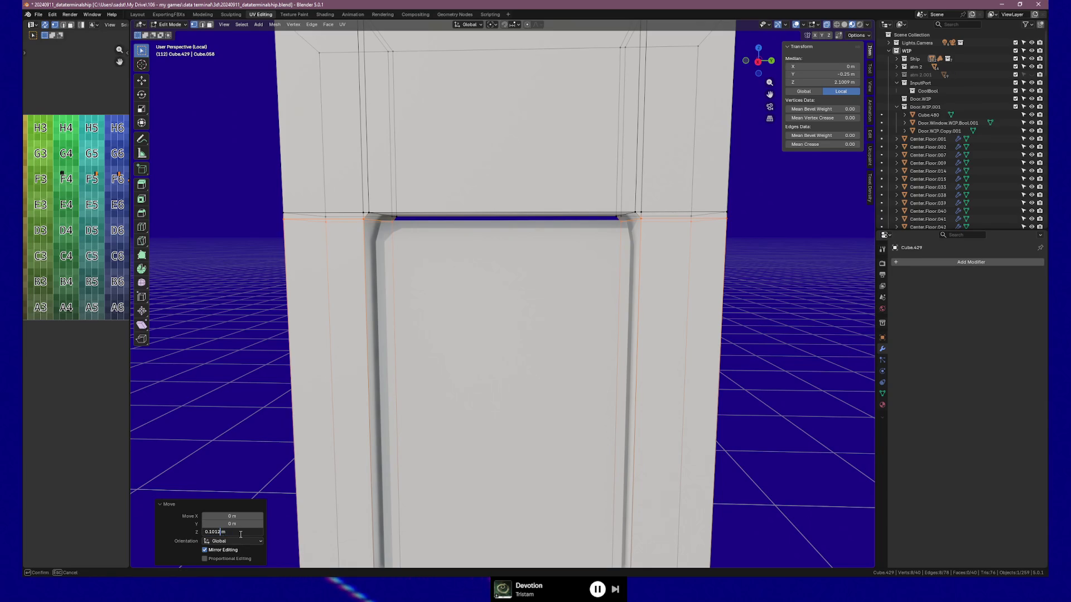
key("Return")
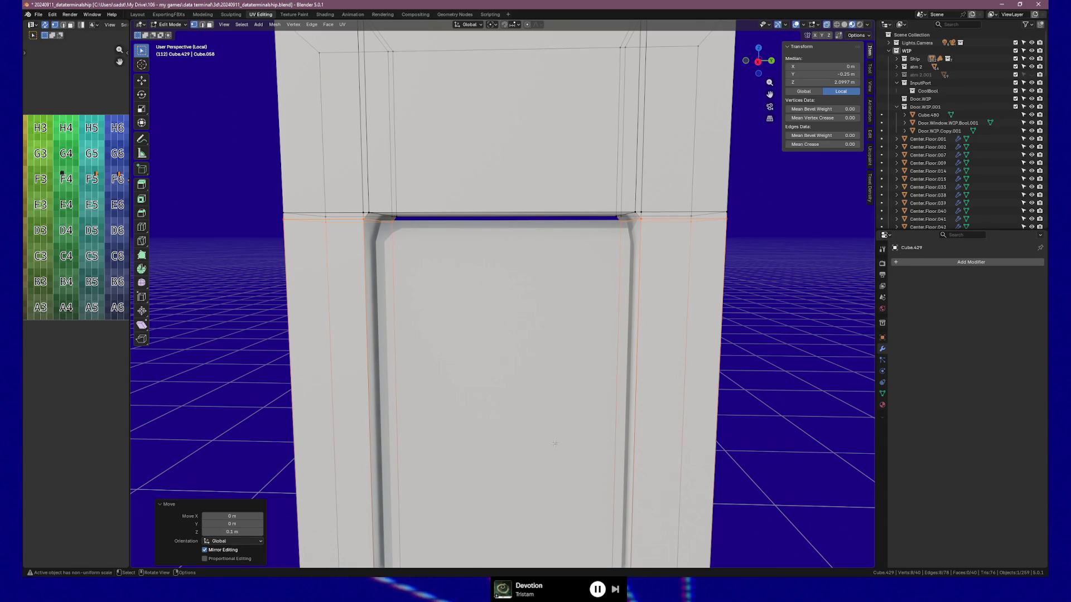
key("Tab")
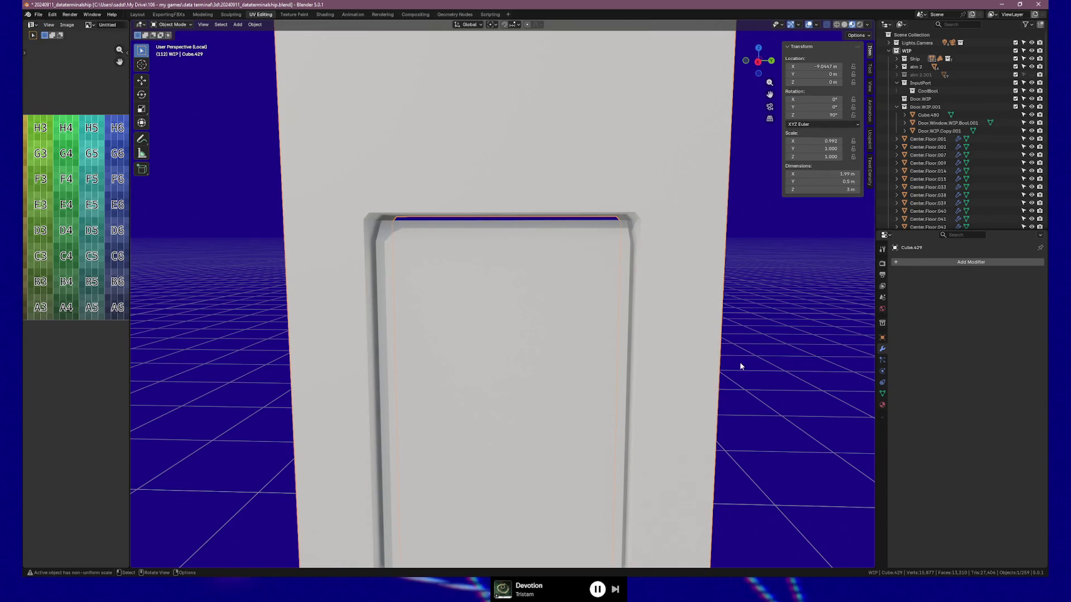
Step: Orbit around the door panel in its frame, trying a Y move on it then cancelling
scroll(740, 362, "down", 4)
mouse_move(748, 365)
left_mouse_down()
mouse_move(684, 353)
mouse_move(771, 349)
mouse_move(720, 346)
mouse_move(732, 357)
mouse_move(673, 369)
mouse_move(687, 369)
mouse_move(710, 365)
mouse_move(698, 352)
mouse_move(654, 352)
left_mouse_up()
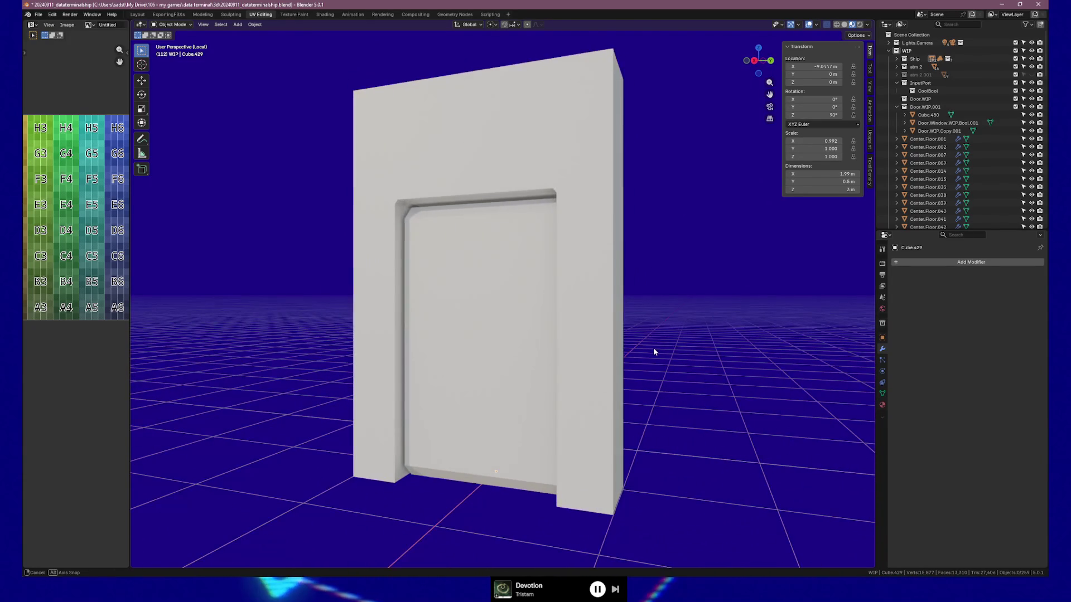
left_click(484, 376)
left_click_drag(502, 376, 516, 387)
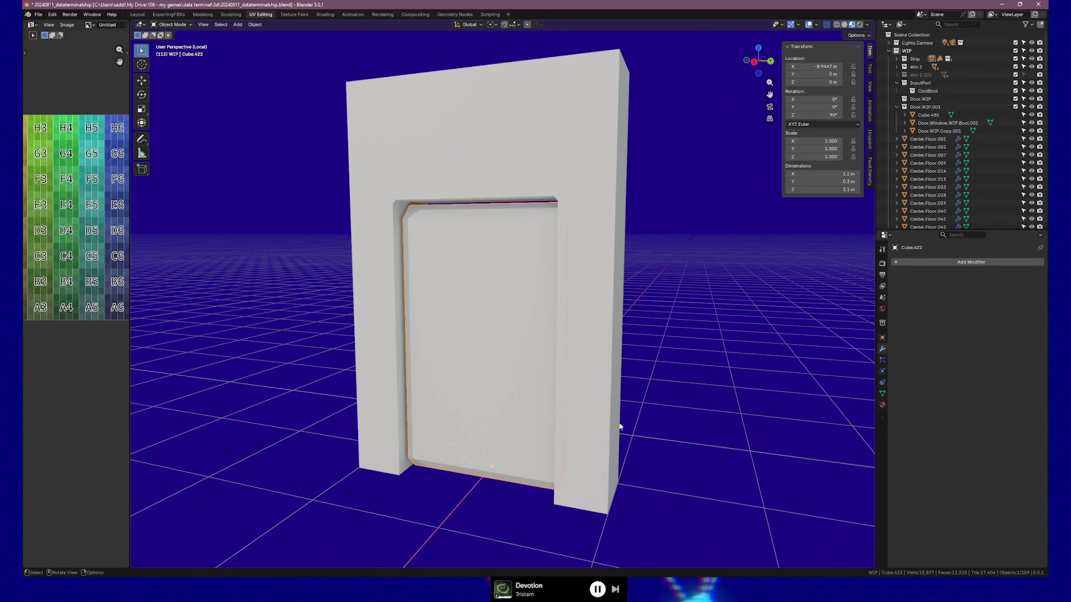
key("g")
key("y")
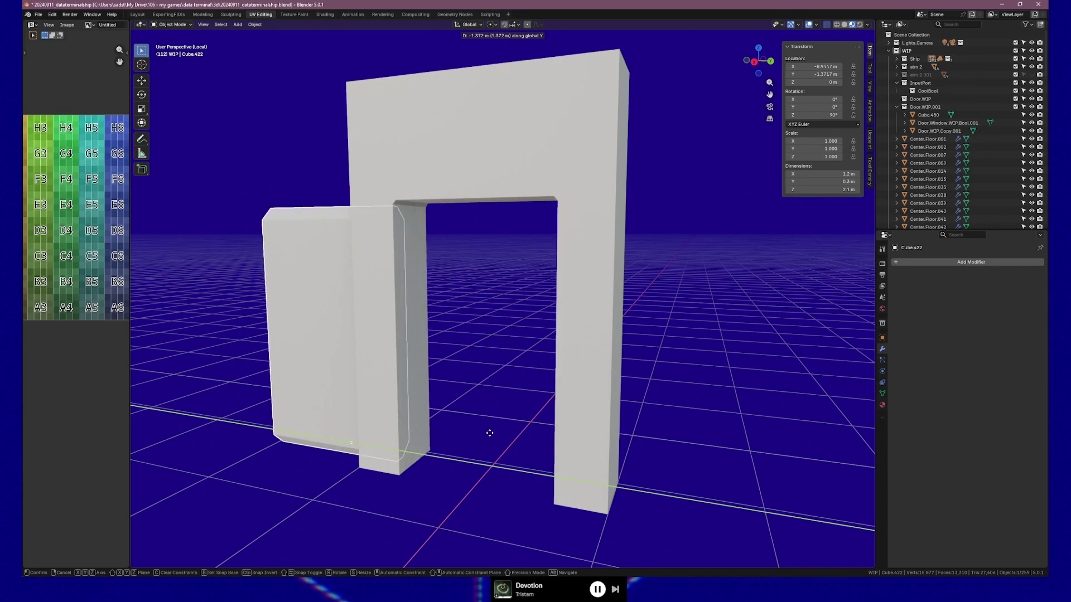
key("Escape")
mouse_move(570, 438)
left_mouse_down()
mouse_move(545, 420)
mouse_move(584, 431)
mouse_move(577, 424)
left_mouse_up()
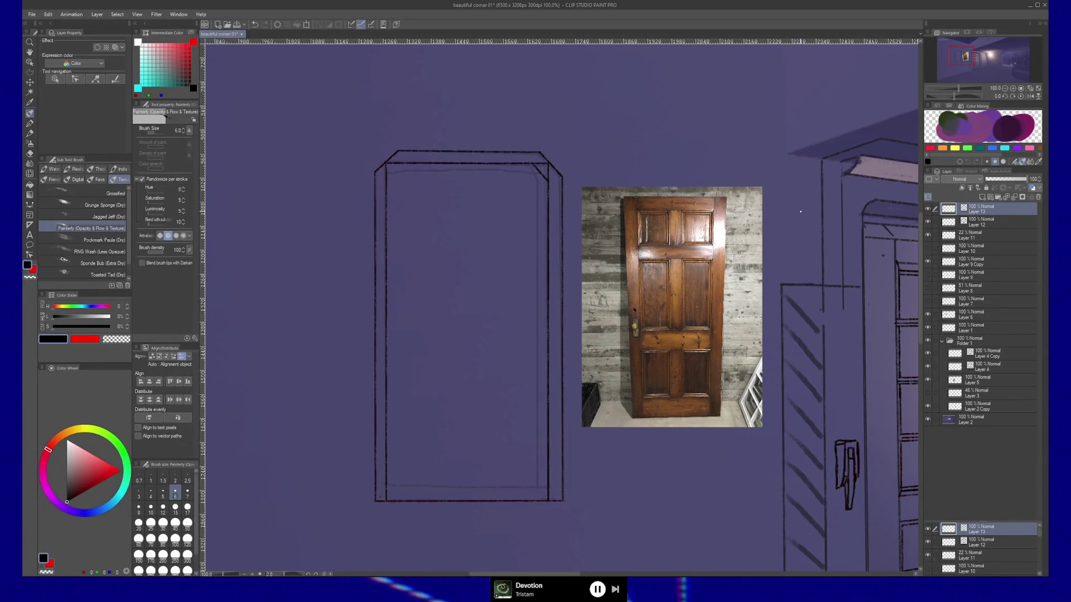
Step: Pan to the door sketch, check each guide layer, and show Layer 7's red perspective guides
scroll(802, 256, "right", 10)
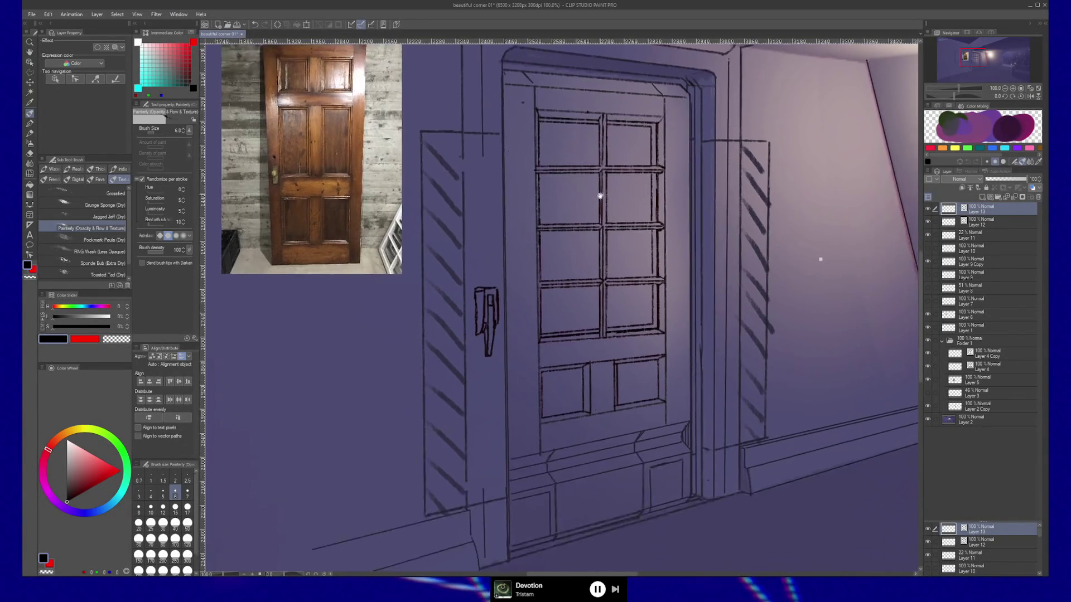
left_click_drag(814, 286, 811, 263)
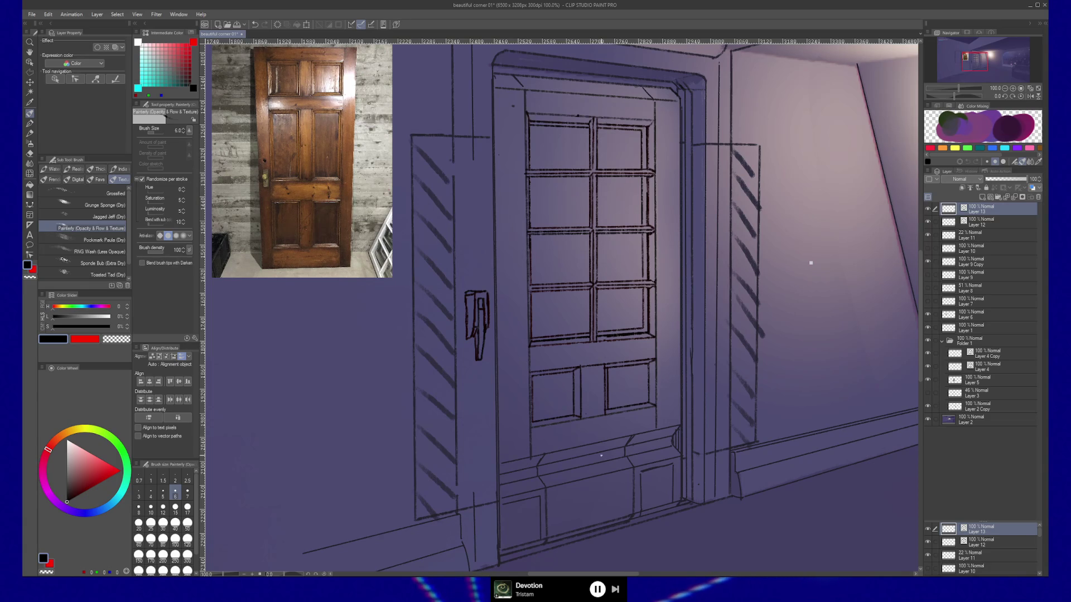
left_click(929, 251)
left_click(928, 251)
left_click(927, 279)
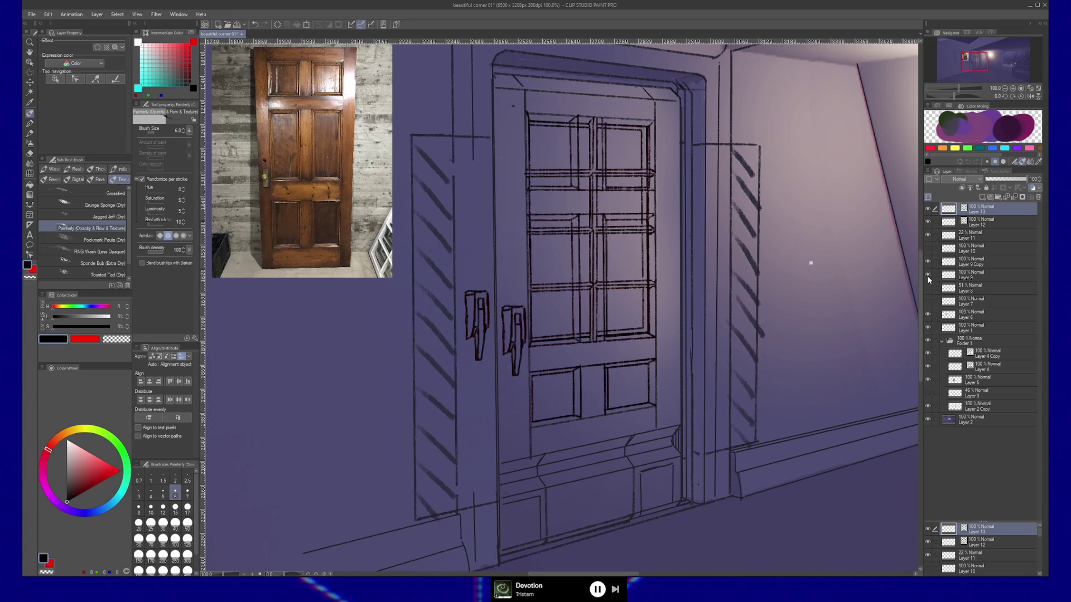
left_click(928, 277)
left_click(926, 289)
left_click(926, 290)
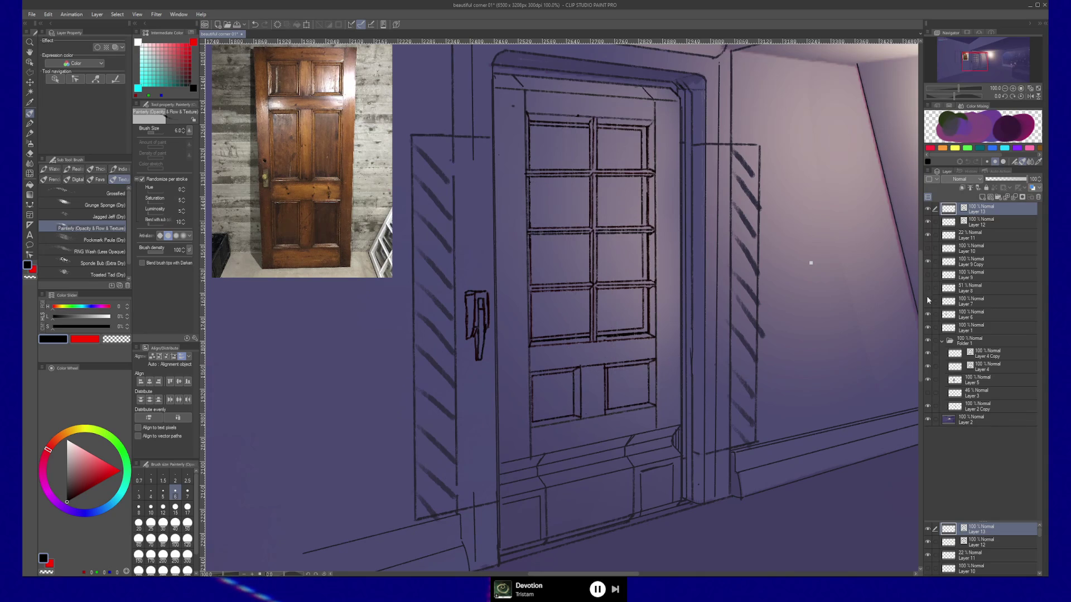
left_click(927, 302)
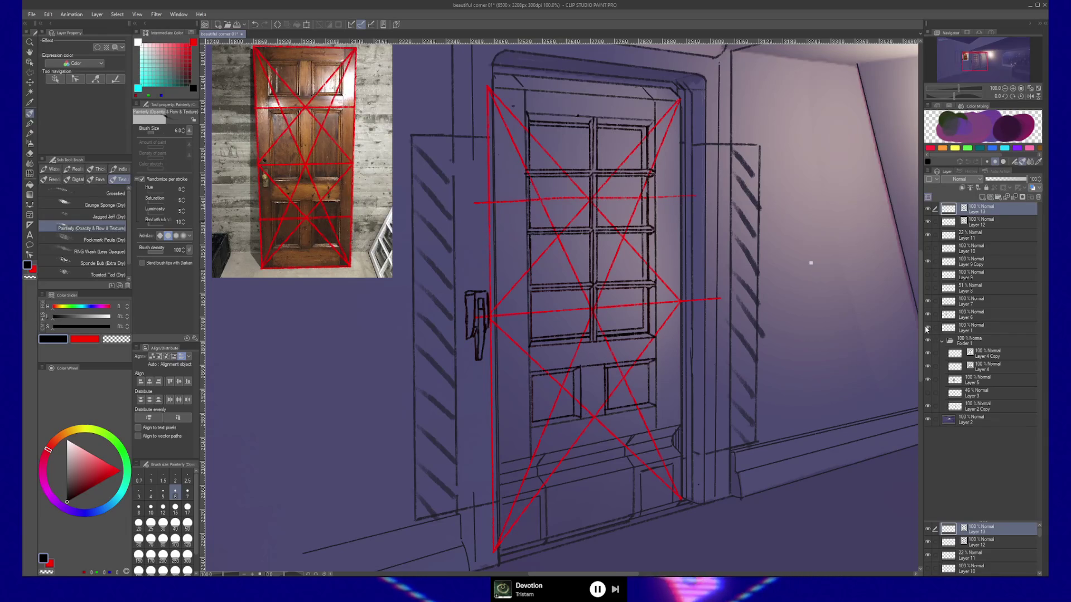
Step: Recheck the reference door photo, then hide the red perspective guides
left_click(929, 315)
left_click(929, 315)
left_click(929, 301)
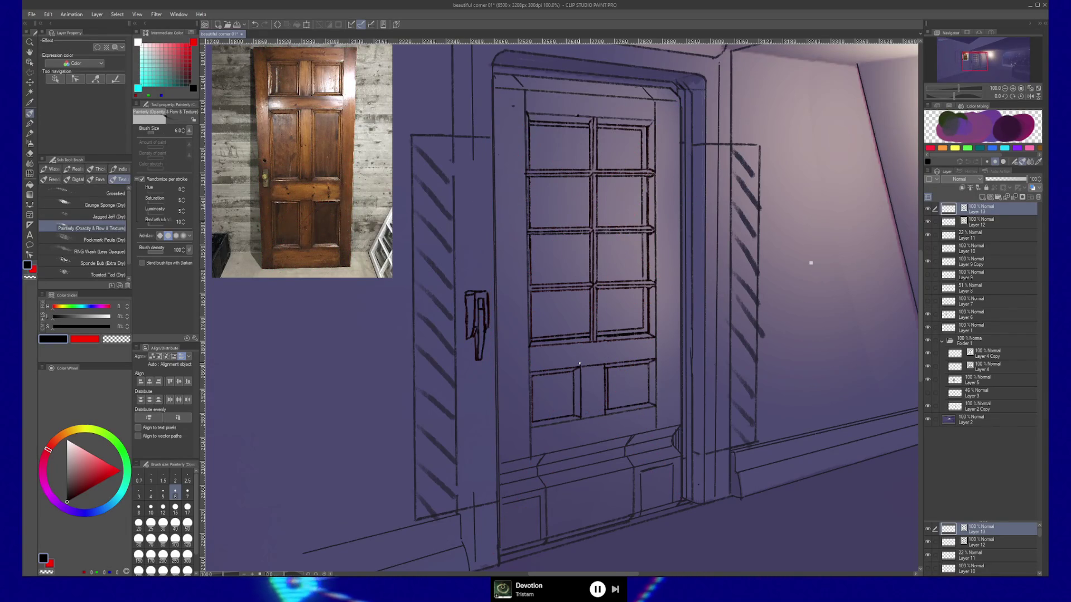
key("m")
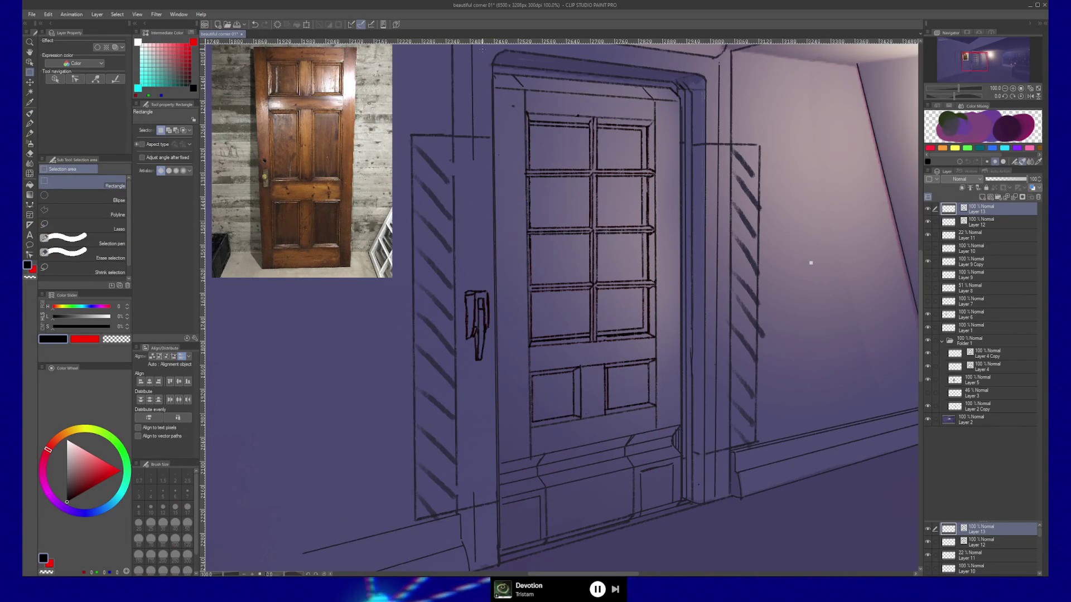
Step: Marquee the whole door, duplicate all layers, and merge the copies into one layer
mouse_move(554, 158)
left_mouse_down()
mouse_move(658, 441)
mouse_move(709, 543)
mouse_move(707, 571)
mouse_move(712, 562)
left_mouse_up()
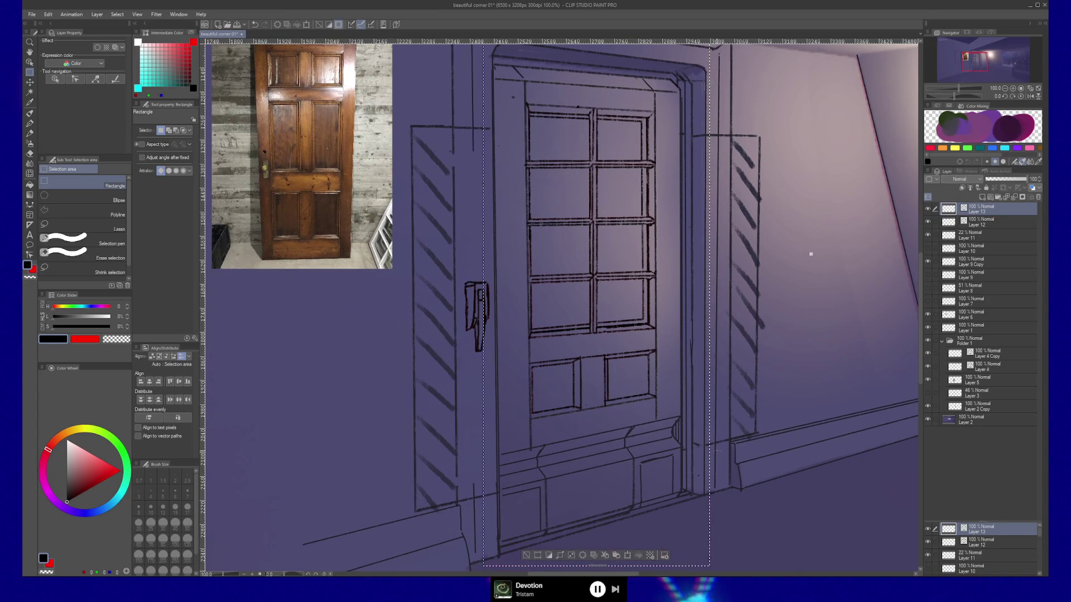
left_click(48, 14)
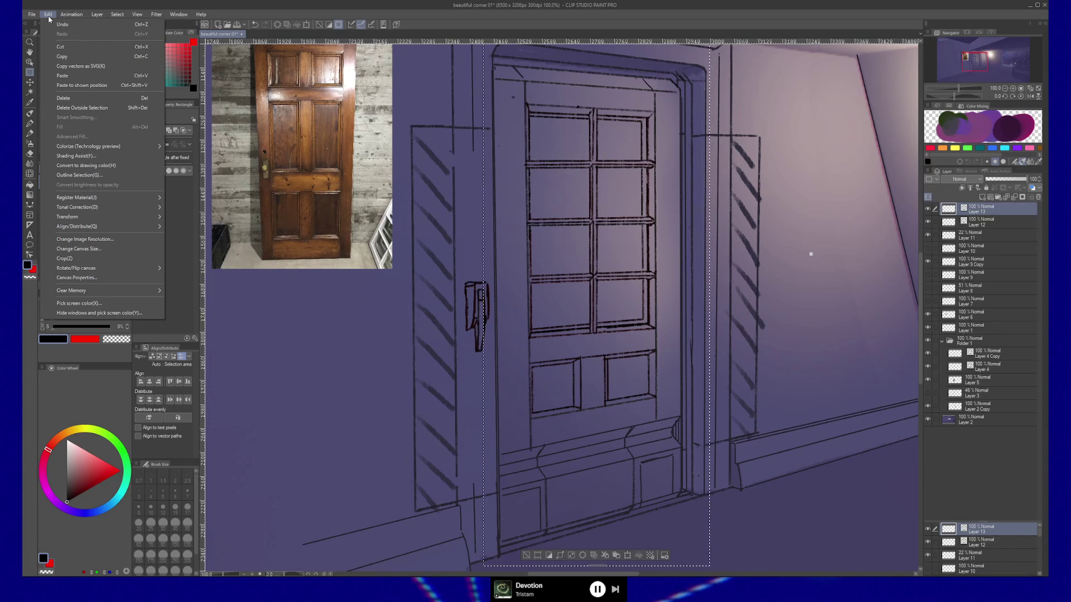
left_click(49, 15)
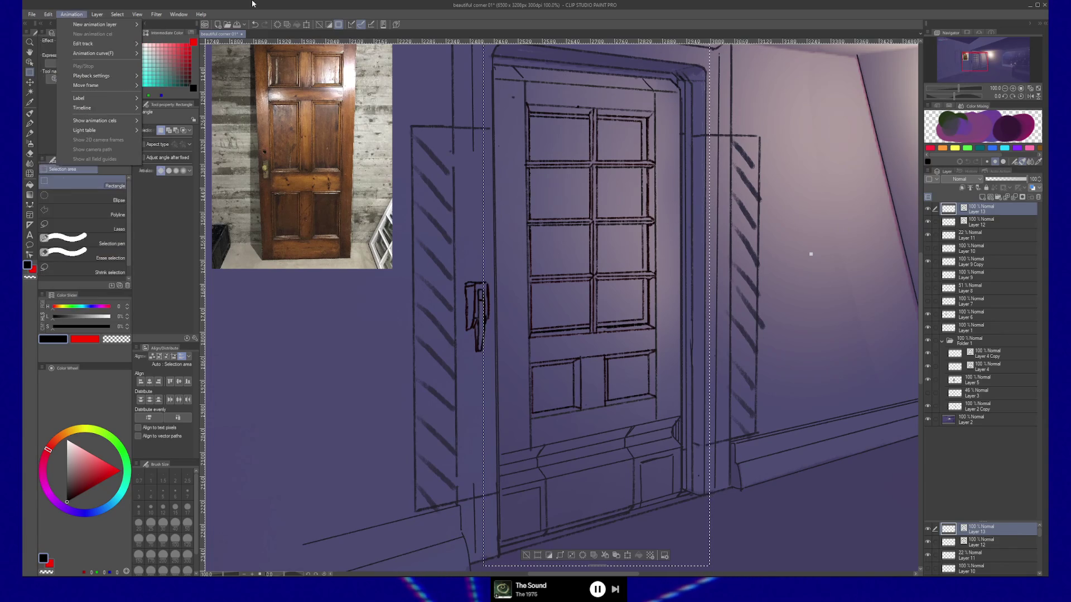
left_click(976, 423, "shift")
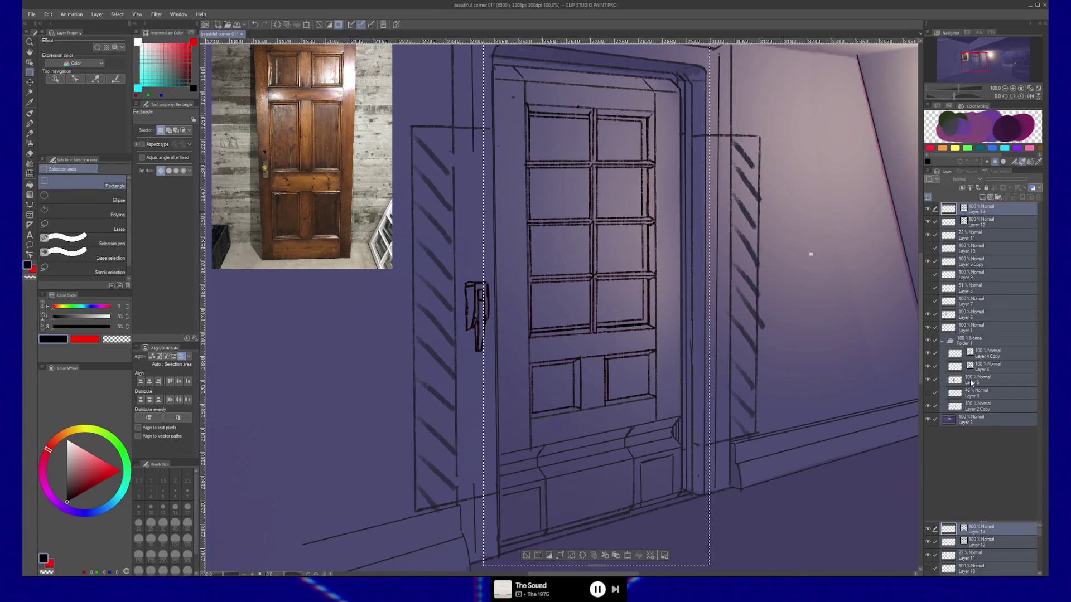
key("ctrl+shift+d")
right_click(980, 211)
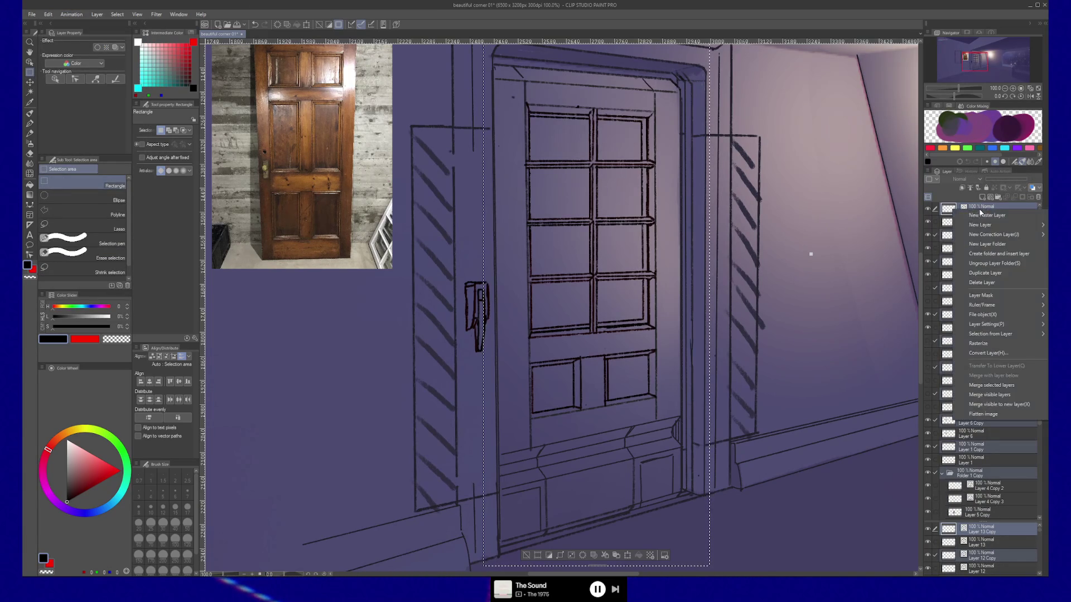
left_click(997, 385)
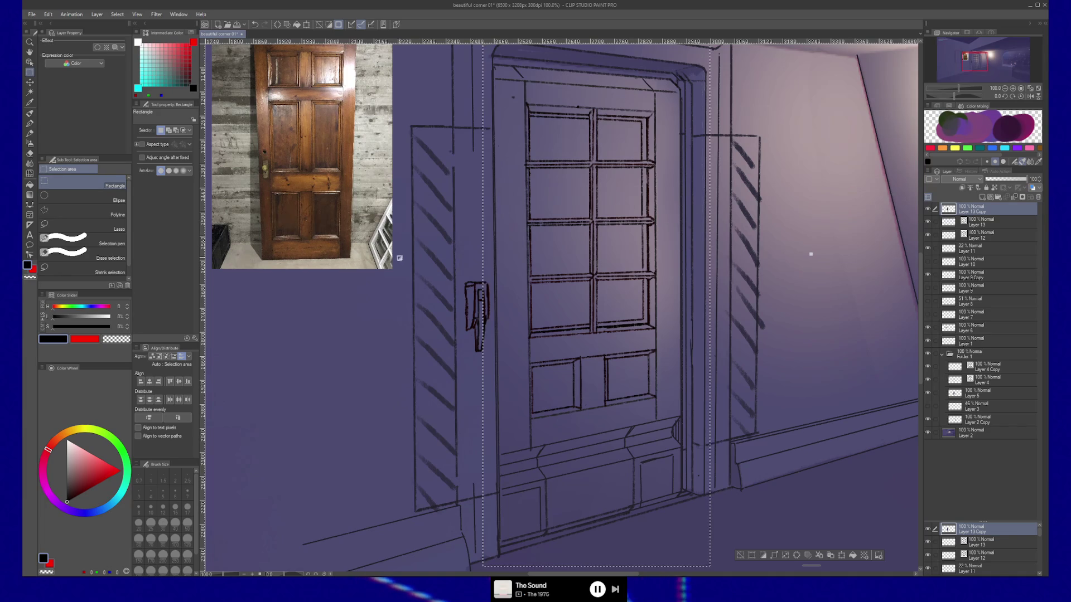
Step: Shift the merged door copy and skew its bottom edge downward with free transform
key("k")
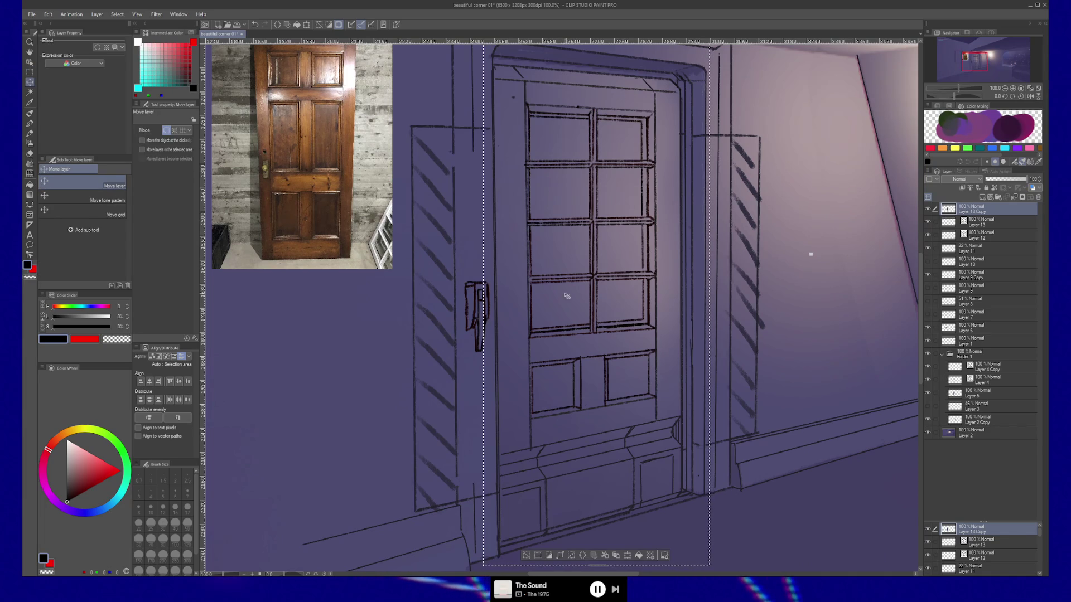
mouse_move(567, 296)
left_mouse_down()
mouse_move(664, 340)
mouse_move(642, 302)
mouse_move(393, 309)
mouse_move(651, 310)
mouse_move(449, 268)
mouse_move(535, 312)
mouse_move(519, 304)
mouse_move(536, 366)
mouse_move(539, 185)
left_mouse_up()
scroll(690, 319, "down", 2)
key("ctrl+t")
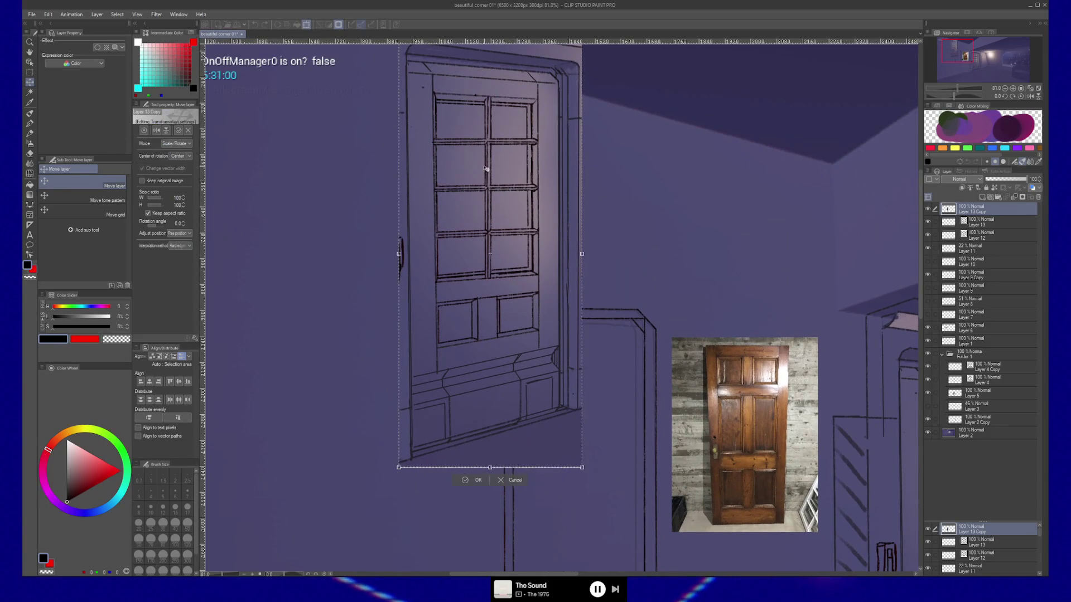
left_click_drag(582, 468, 585, 533)
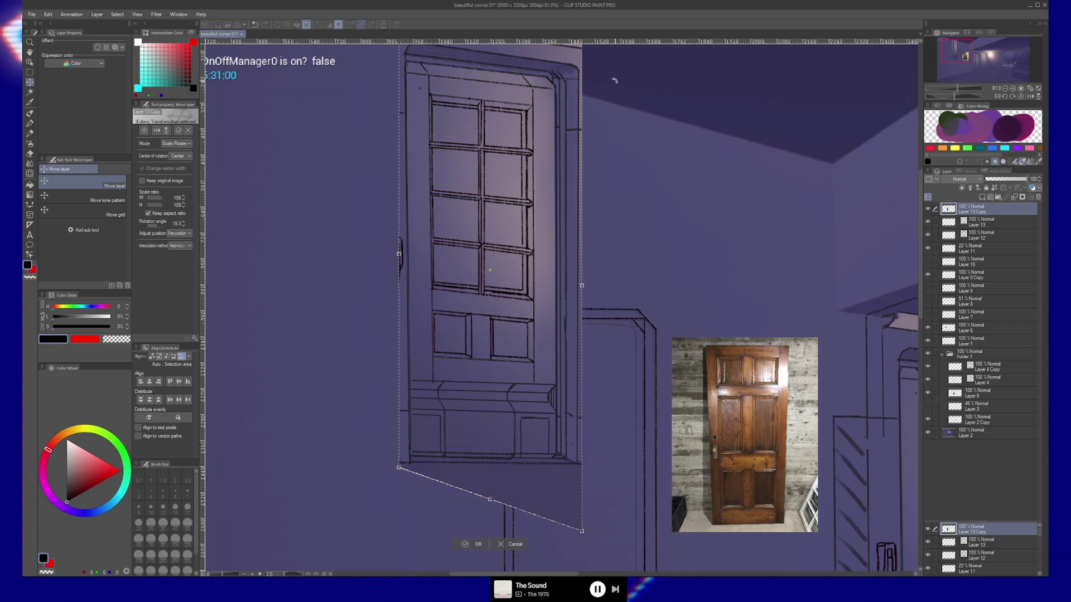
key("Return")
Step: Skew the top edge and corners into perspective, fit the door in the opening, and commit
left_click_drag(547, 91, 547, 118)
left_click_drag(582, 69, 585, 53)
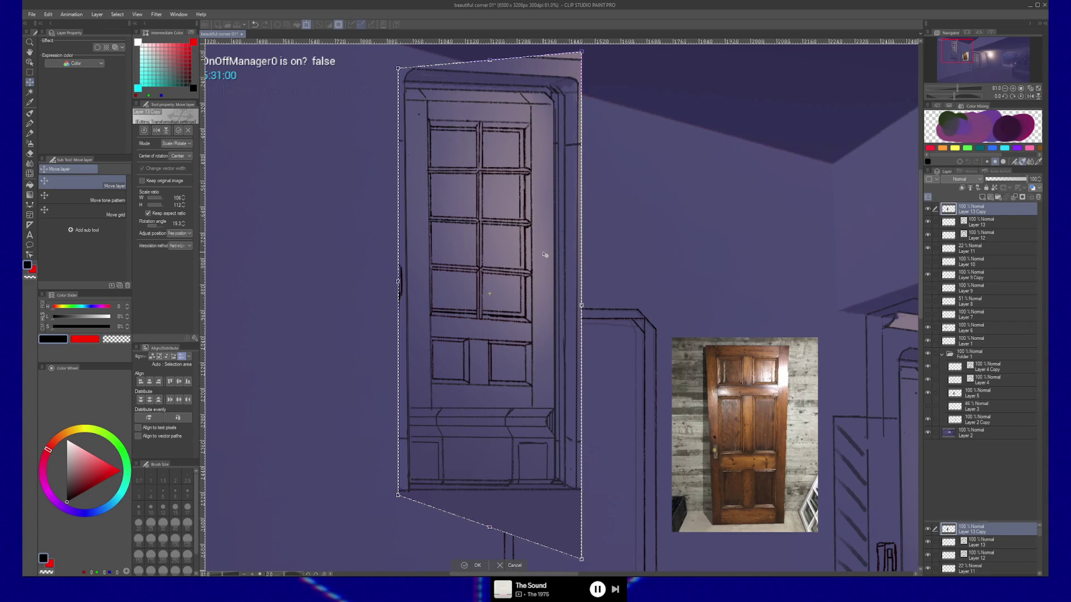
mouse_move(545, 255)
left_mouse_down()
mouse_move(542, 212)
mouse_move(542, 267)
left_mouse_up()
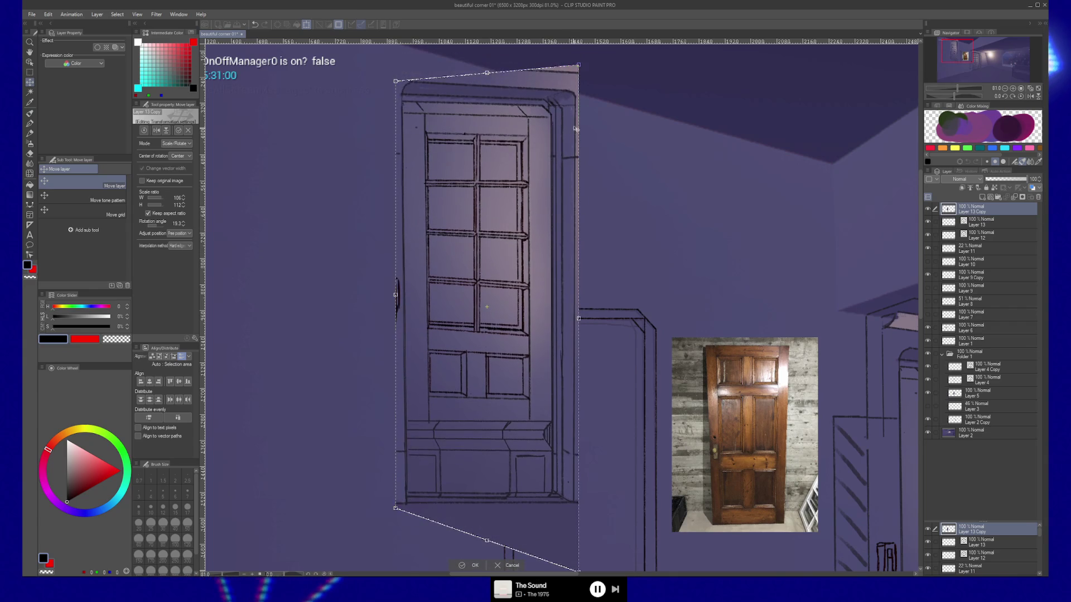
left_click_drag(580, 70, 580, 65)
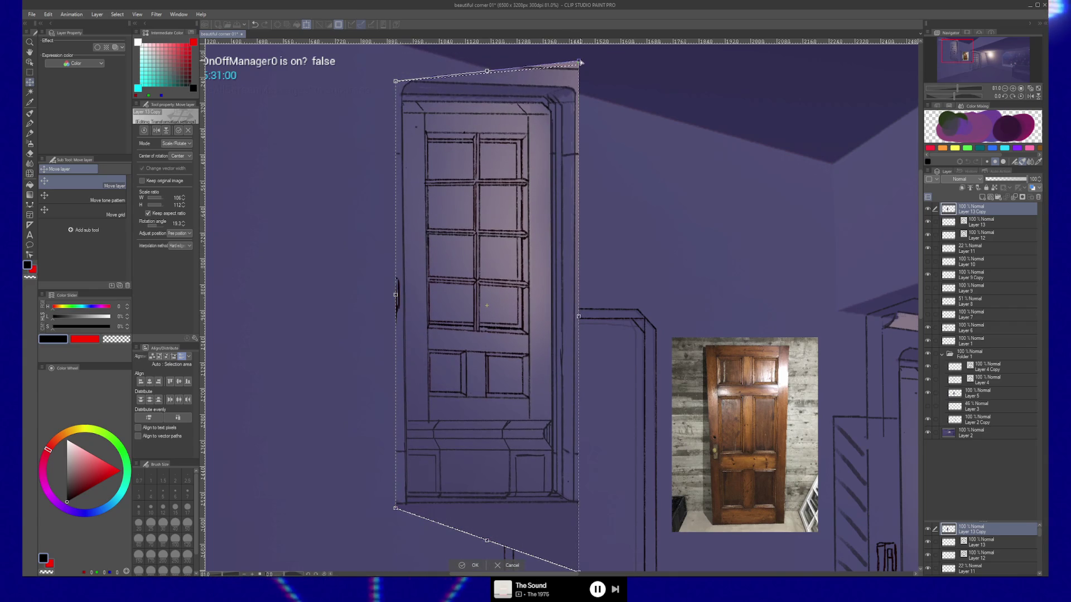
left_click_drag(523, 204, 526, 149)
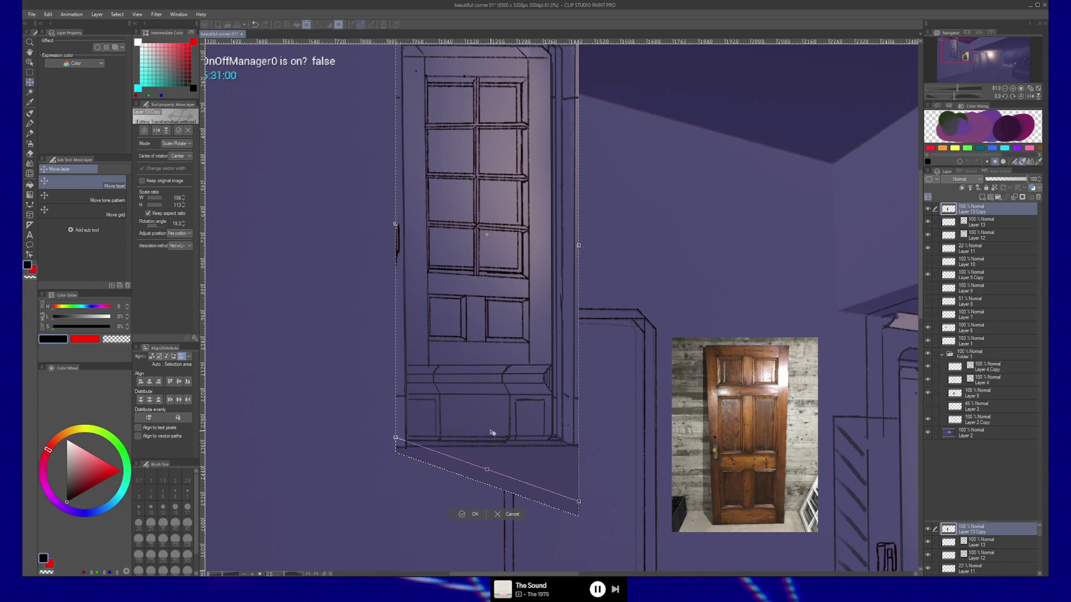
left_click_drag(487, 485, 506, 67)
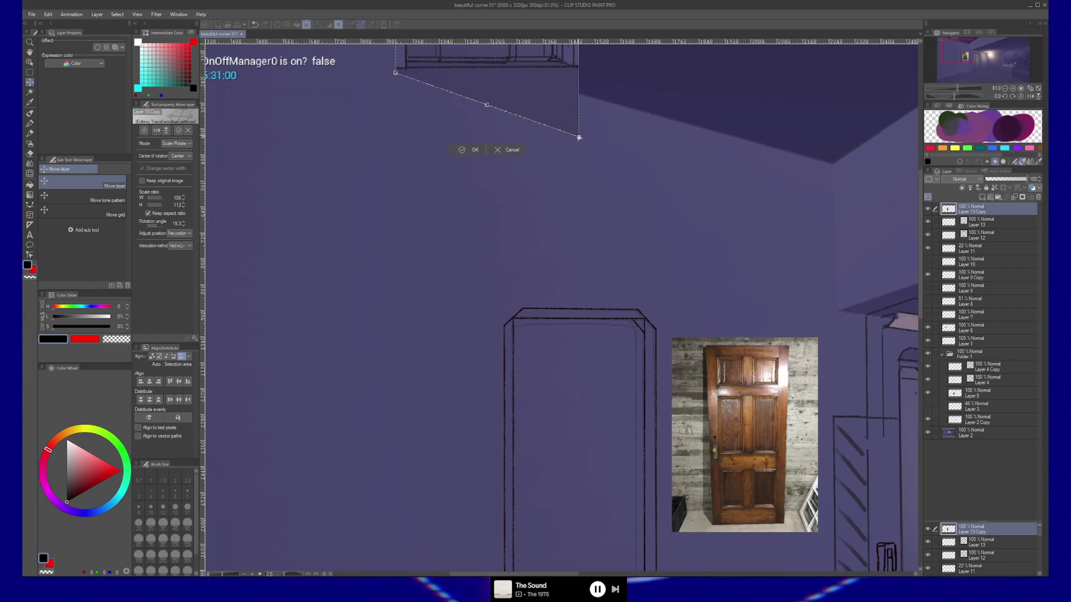
left_click_drag(579, 151, 581, 148)
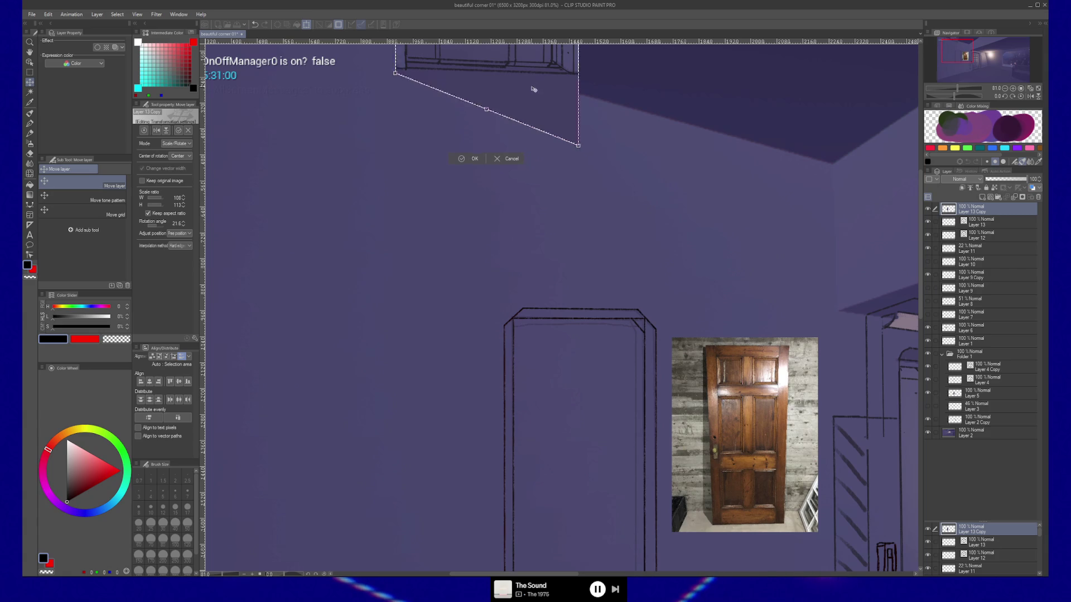
left_click_drag(533, 89, 538, 492)
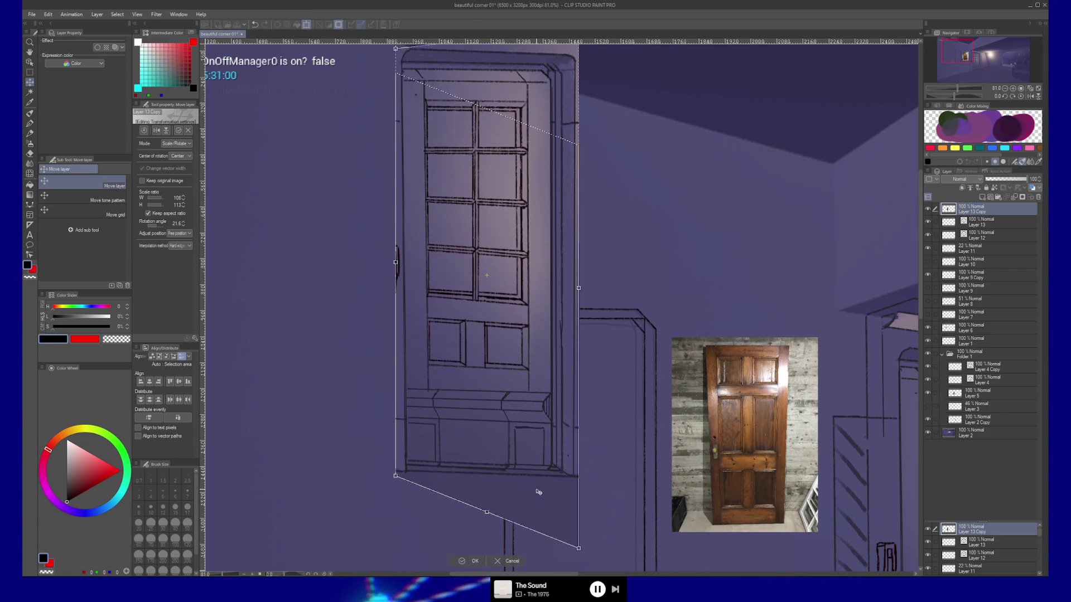
left_click_drag(523, 218, 525, 235)
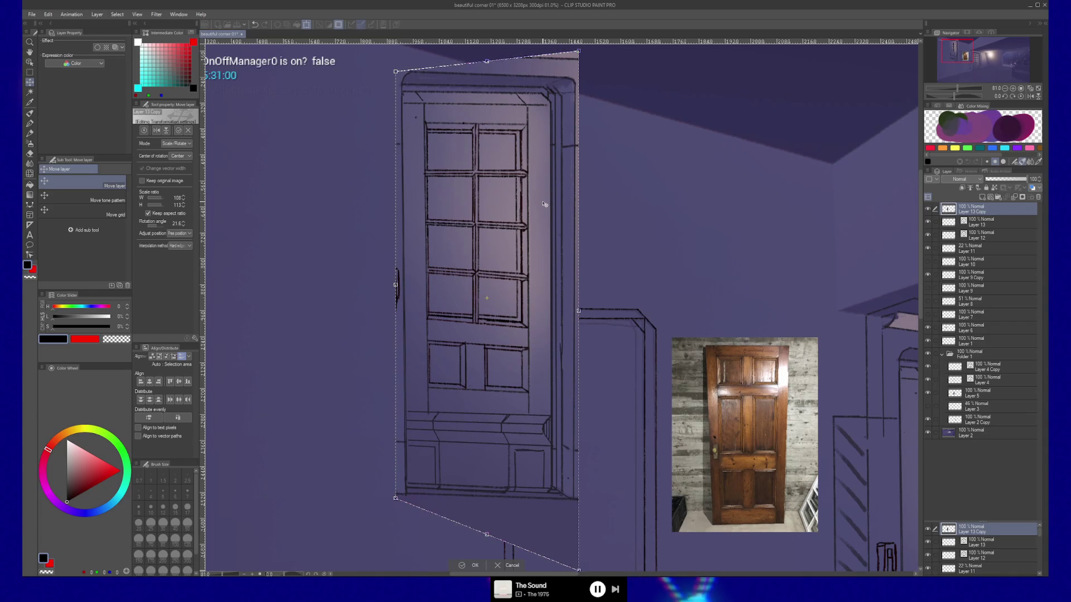
key("Return")
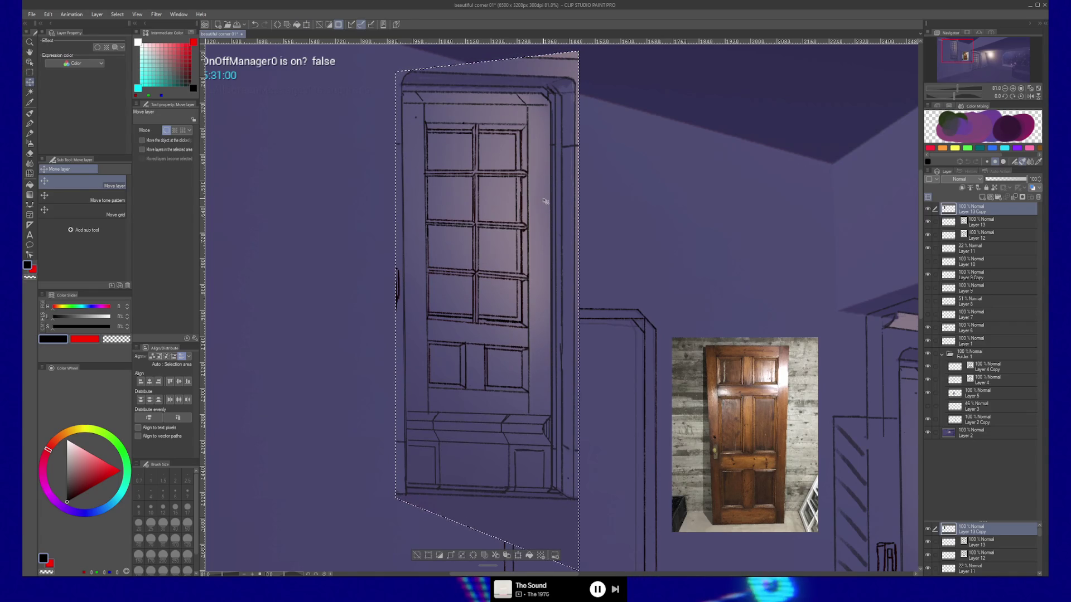
Step: Delete the skewed door copy inside the selection and pan to the whole frame
mouse_move(527, 226)
left_mouse_down()
mouse_move(378, 264)
mouse_move(490, 232)
mouse_move(473, 238)
left_mouse_up()
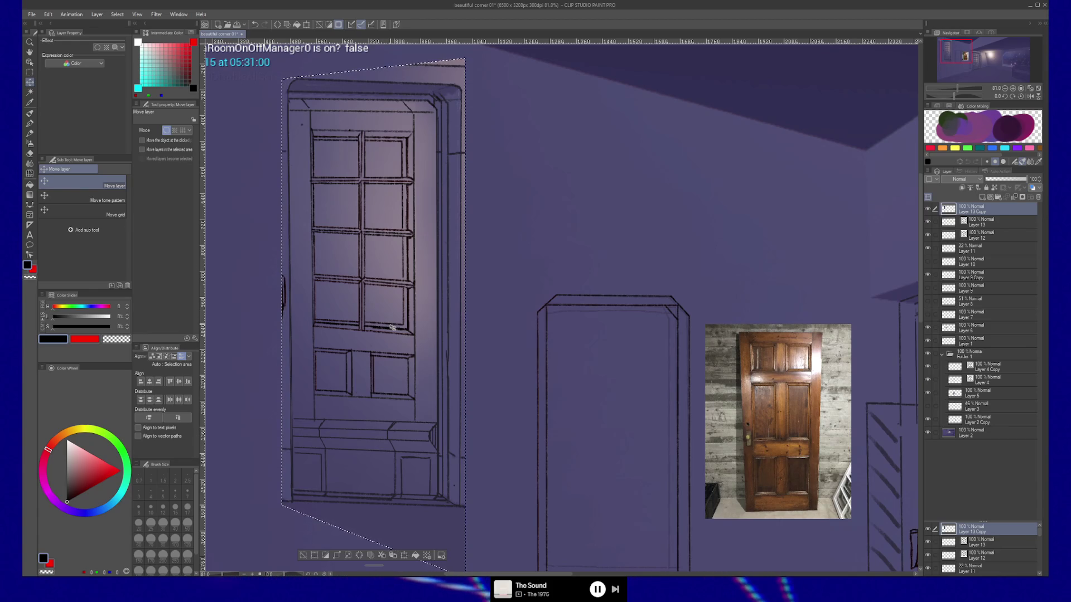
key("Delete")
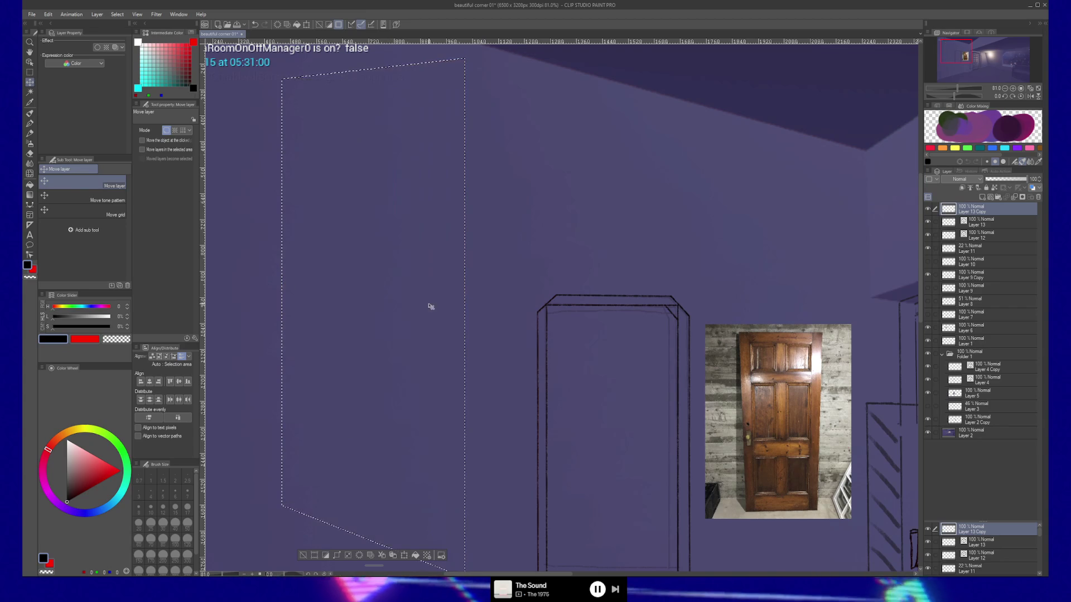
mouse_move(915, 446)
left_mouse_down()
mouse_move(666, 216)
mouse_move(462, 248)
mouse_move(528, 247)
left_mouse_up()
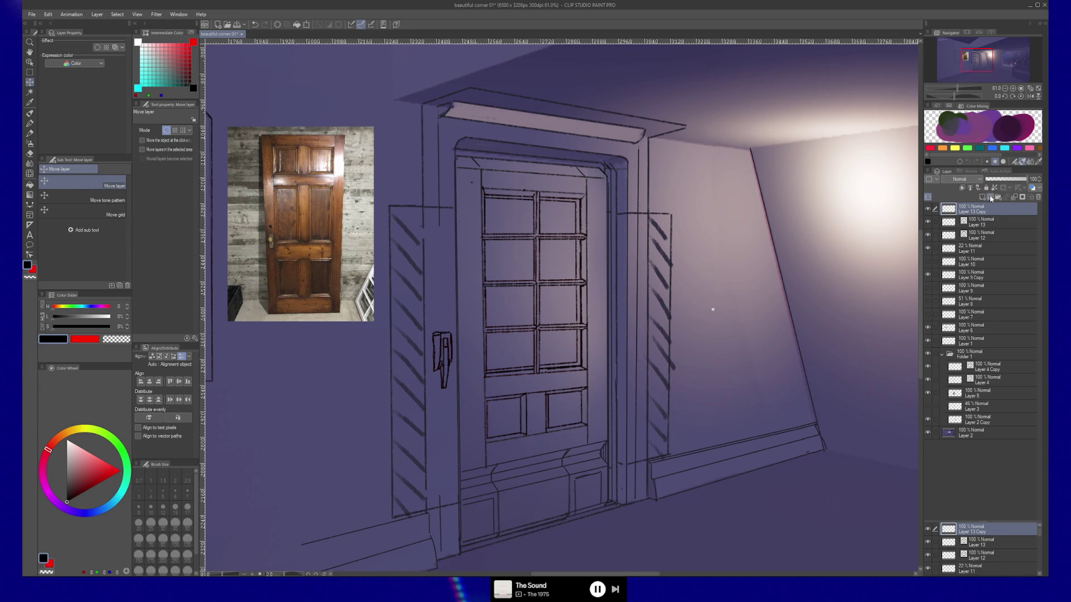
Step: Add a new raster layer and make red the brush colour
left_click(991, 198)
key("b")
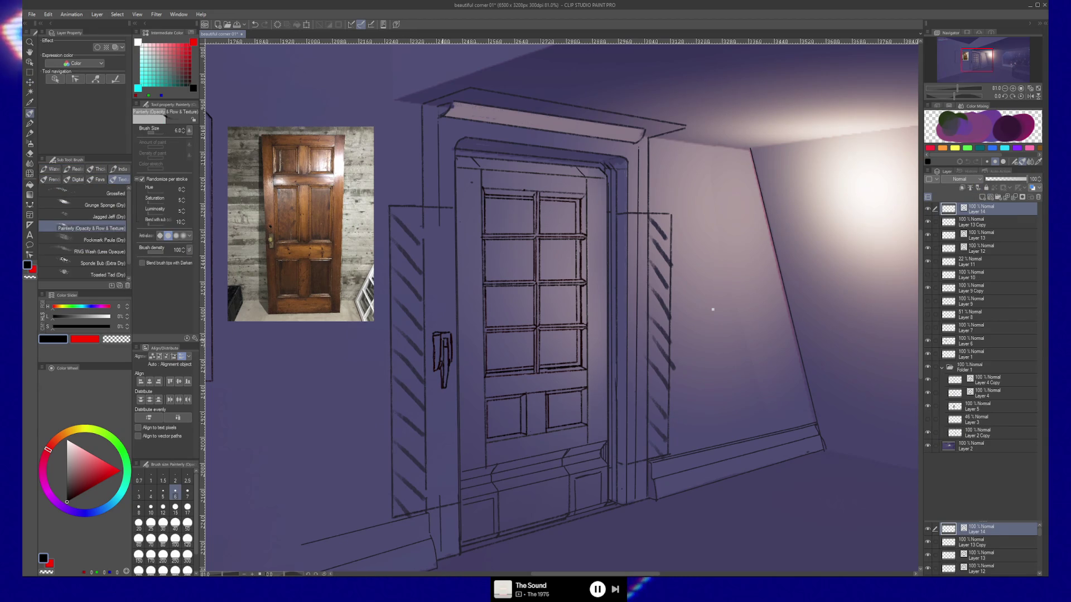
key("x")
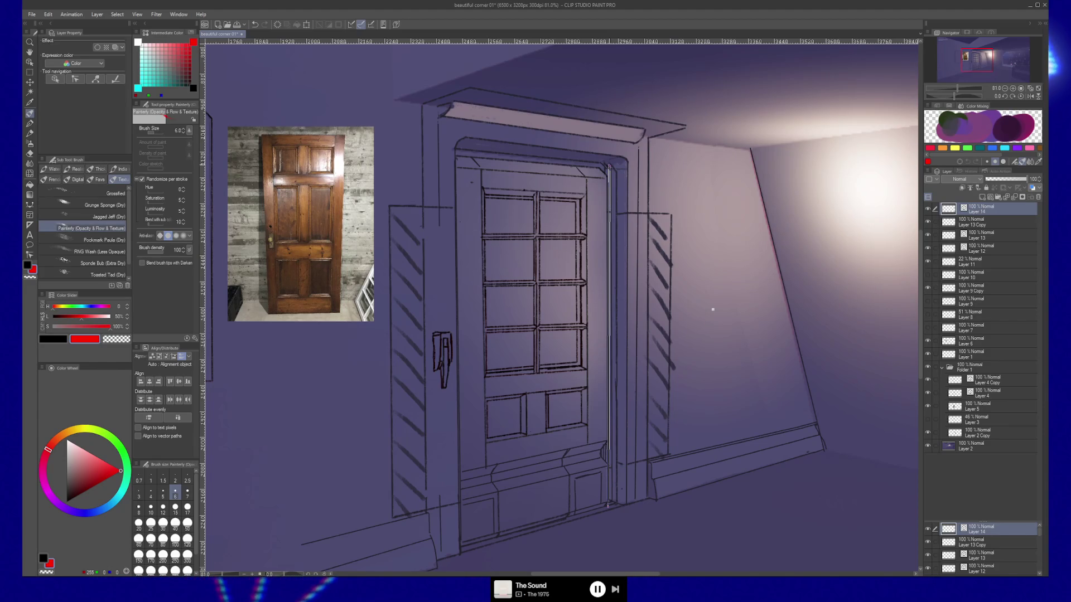
Step: Draw straight red lines on the door frame's right and top edges, redrawing the top line
left_click_drag(608, 165, 608, 165)
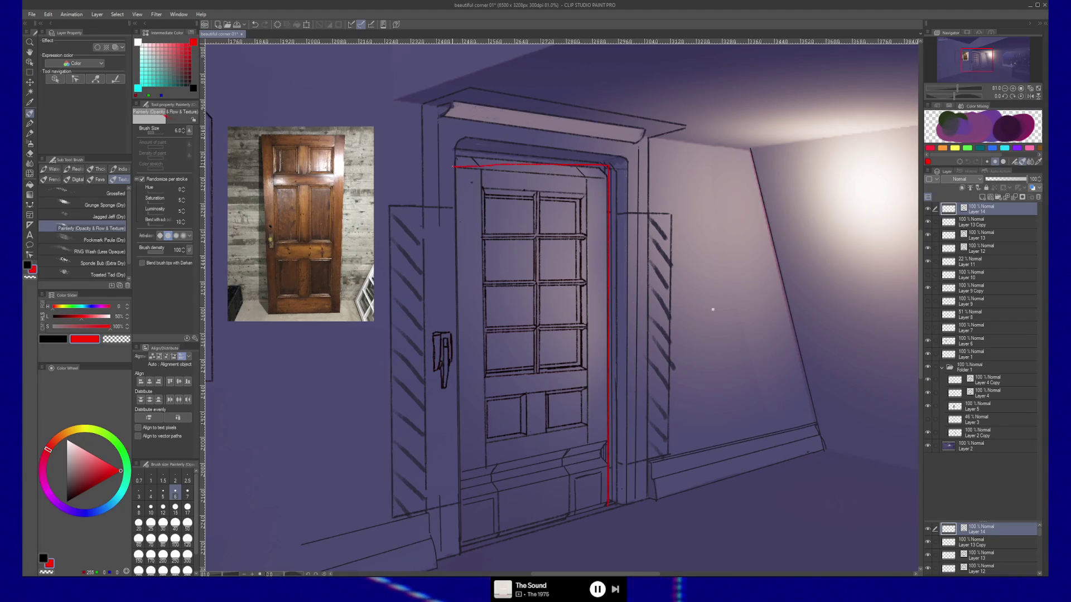
key("ctrl+z")
left_click_drag(608, 166, 456, 155)
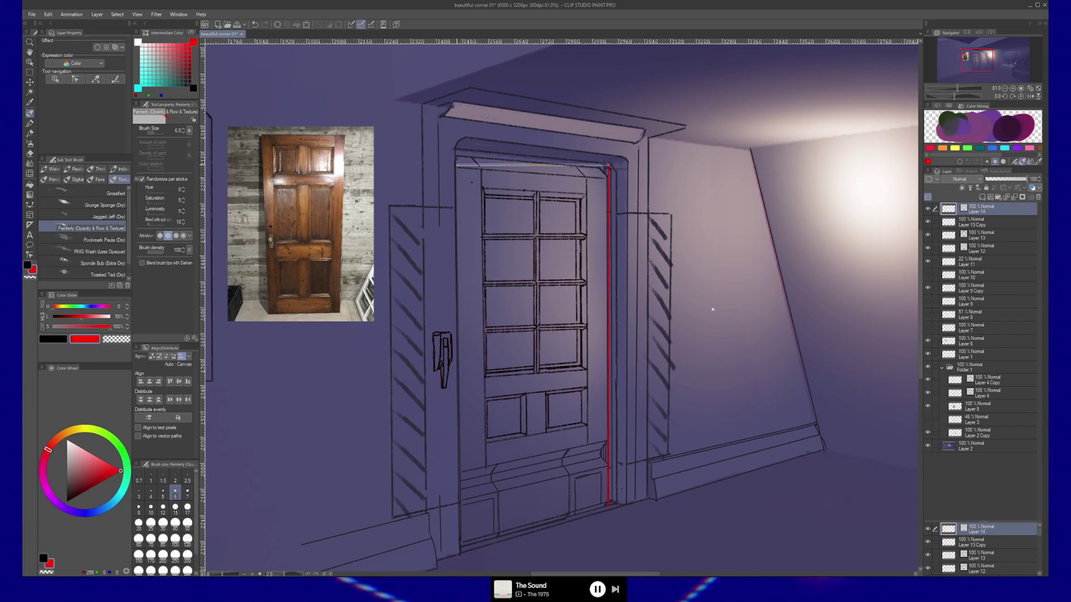
Step: Copy the red top line down to the door's bottom edge and deselect
key("m")
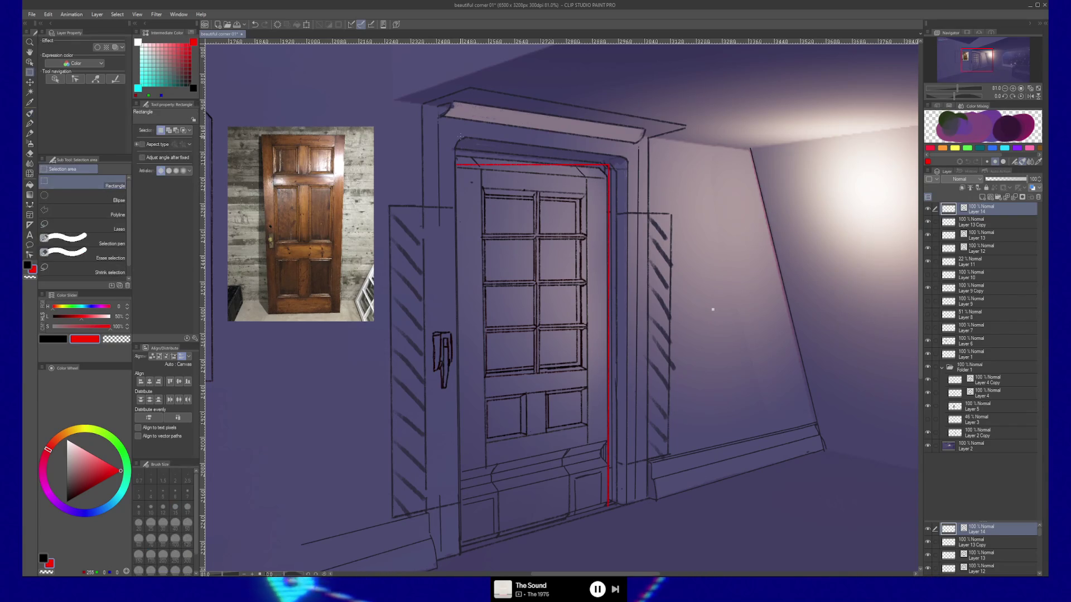
mouse_move(445, 150)
left_mouse_down()
mouse_move(611, 166)
mouse_move(578, 383)
left_mouse_up()
key("k")
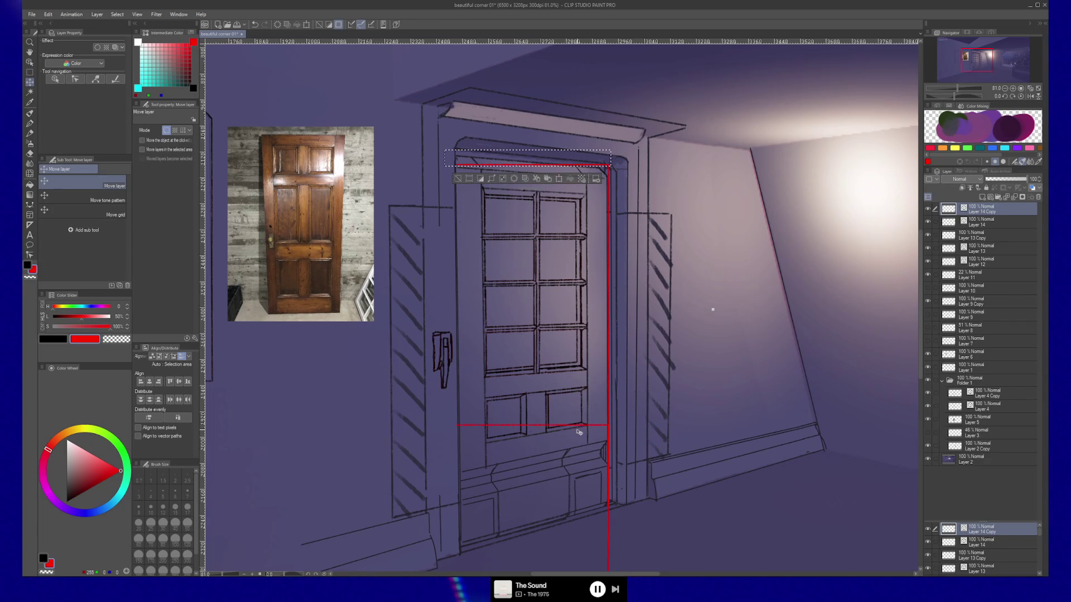
key("ctrl+z")
left_click_drag(556, 170, 554, 510)
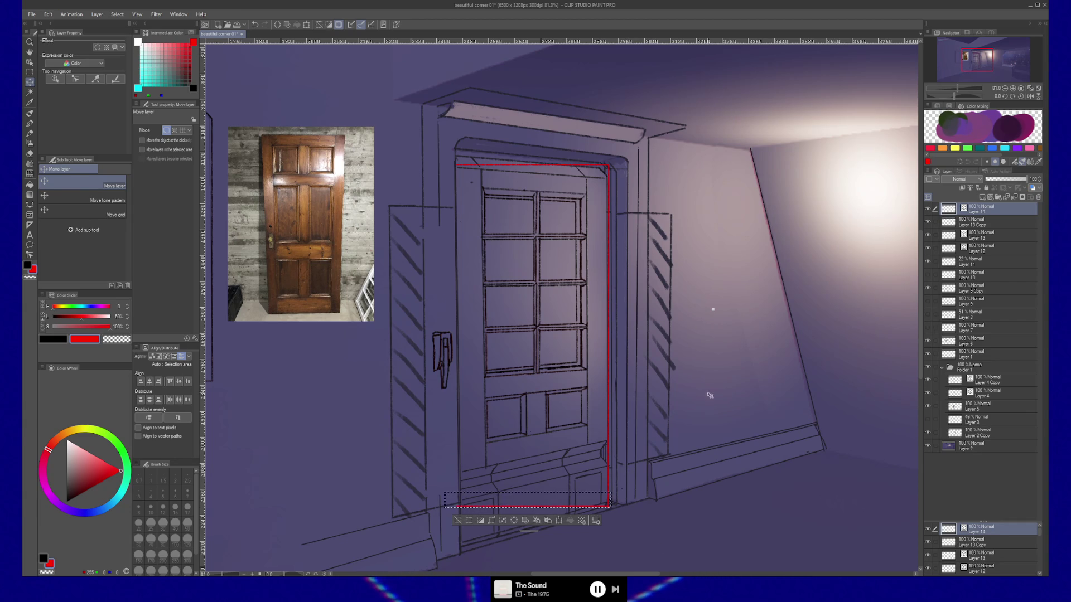
key("ctrl+d")
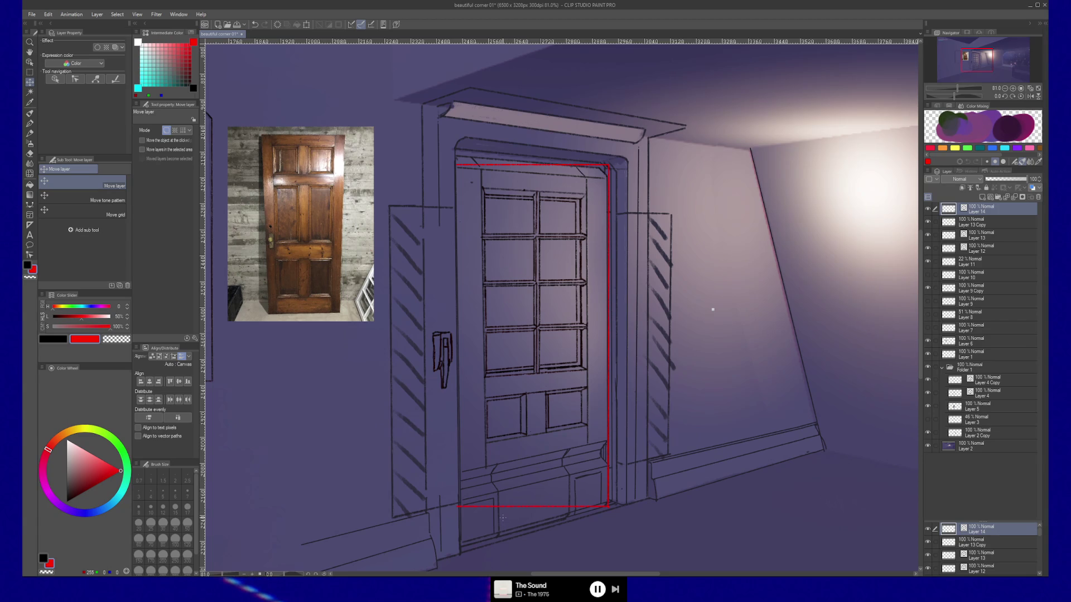
Step: Reselect the bottom red line and reposition it along the door's bottom edge
key("ctrl+shift+d")
left_click_drag(540, 508, 551, 386)
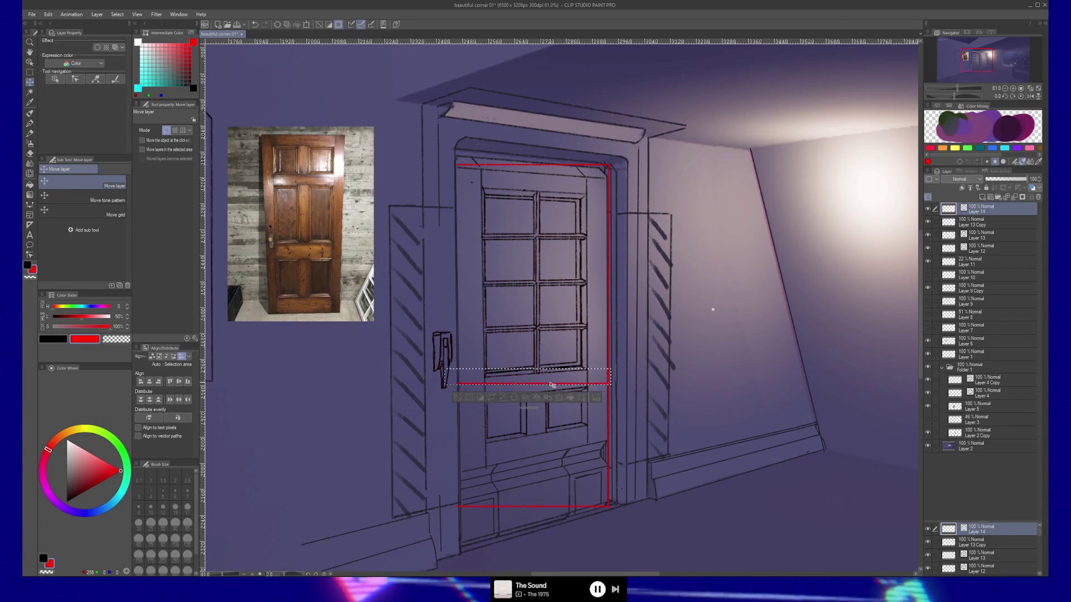
left_click_drag(551, 385, 551, 383)
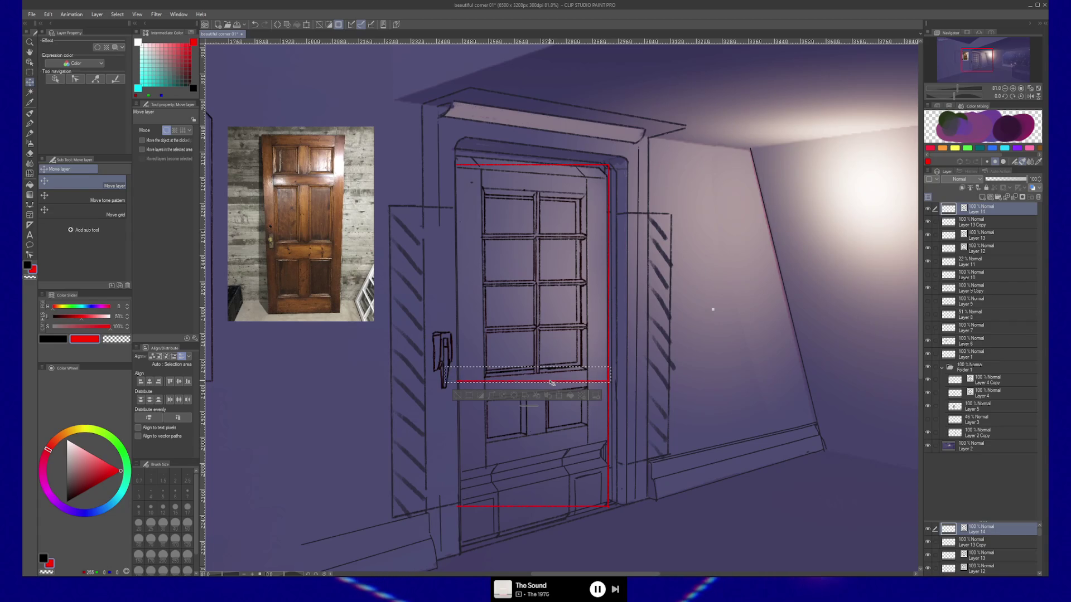
left_click_drag(579, 387, 579, 512)
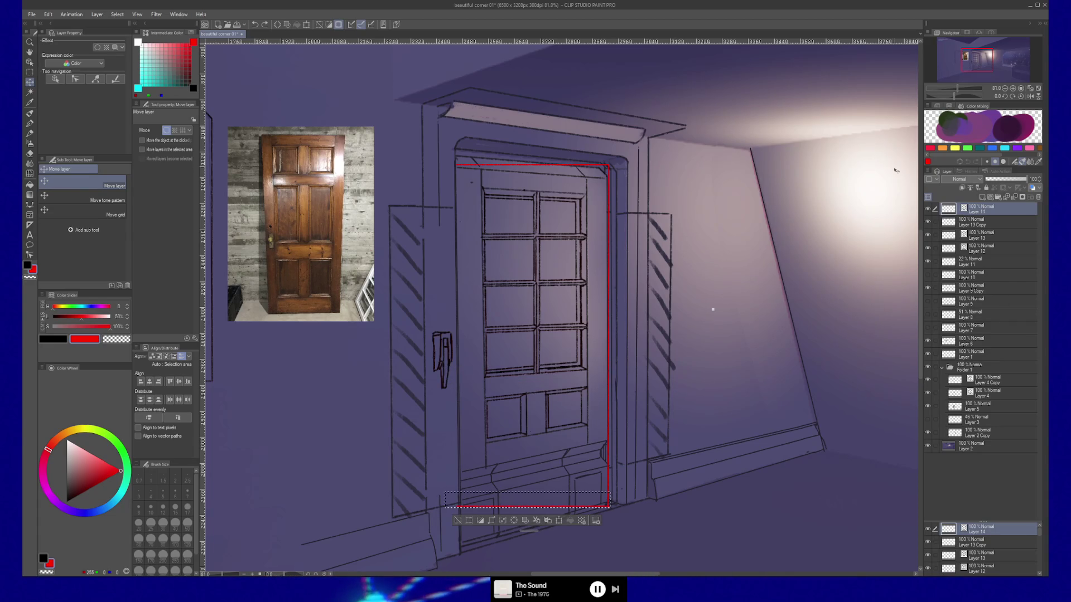
Step: Hide Layer 14's red outline, show Layer 7's diagonal guides, and add Layer 15 above them
left_click(928, 209)
left_click(928, 304)
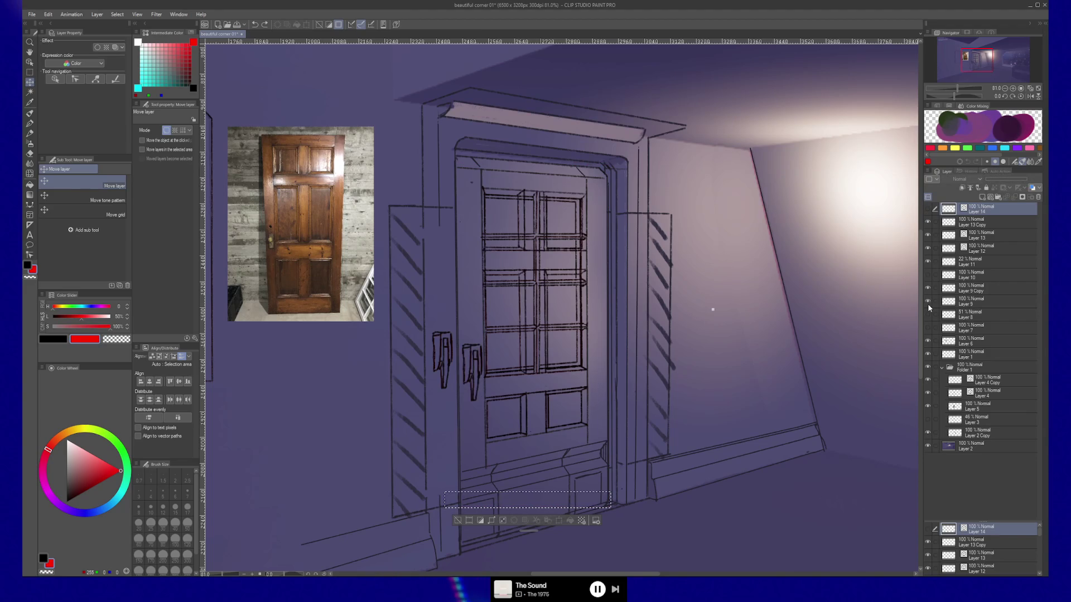
left_click(928, 304)
left_click(927, 329)
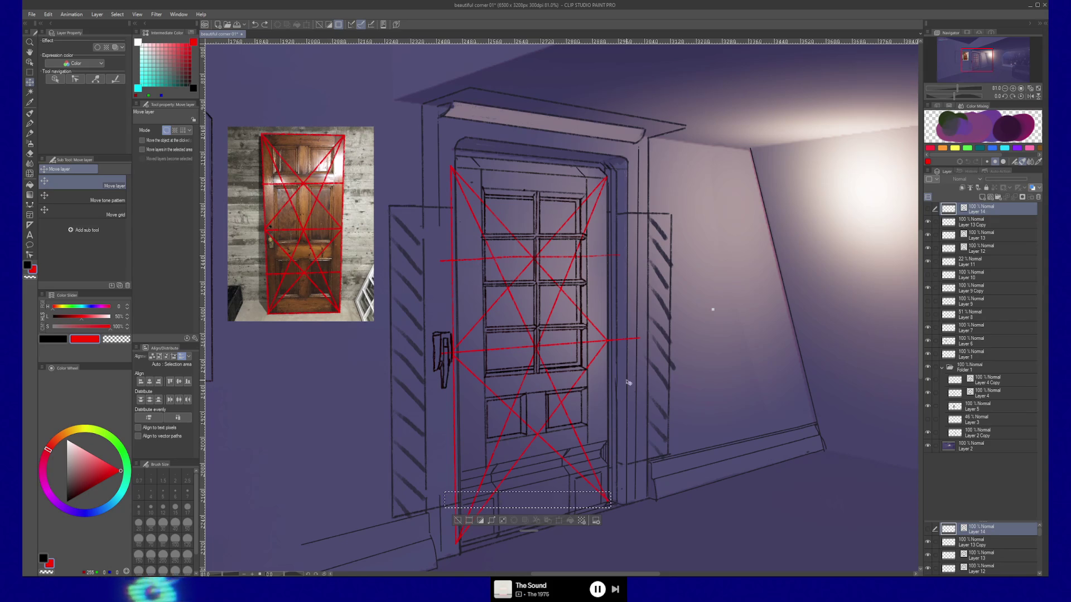
key("ctrl+d")
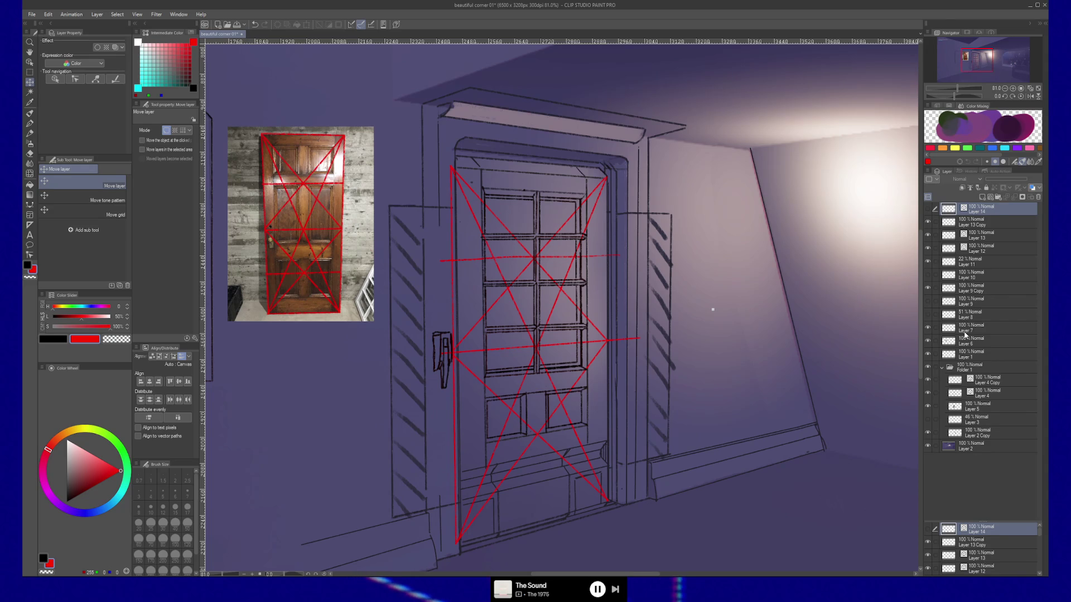
left_click(965, 334)
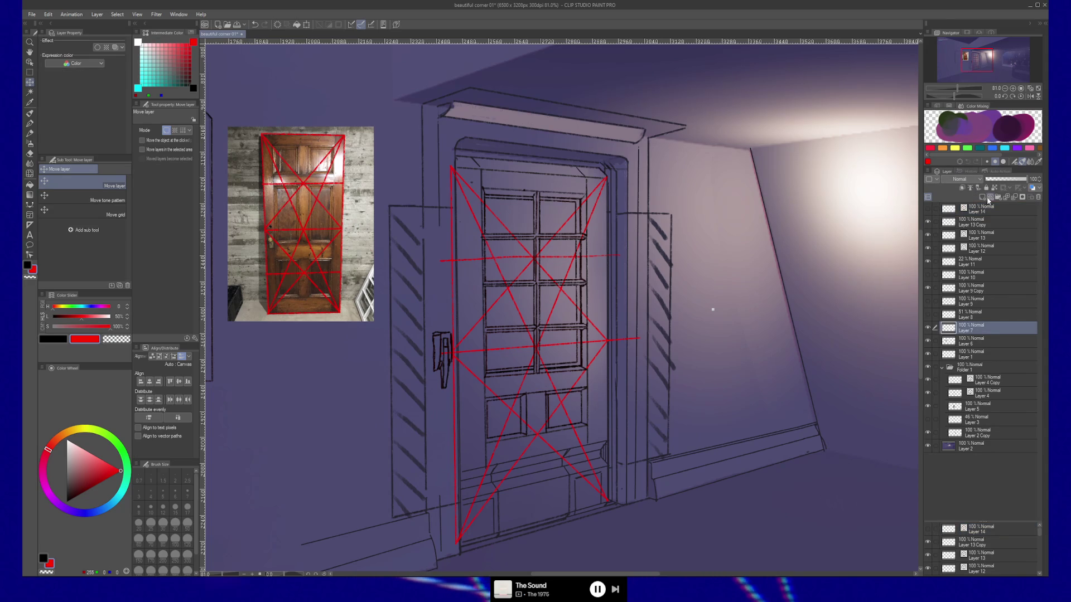
left_click(989, 200)
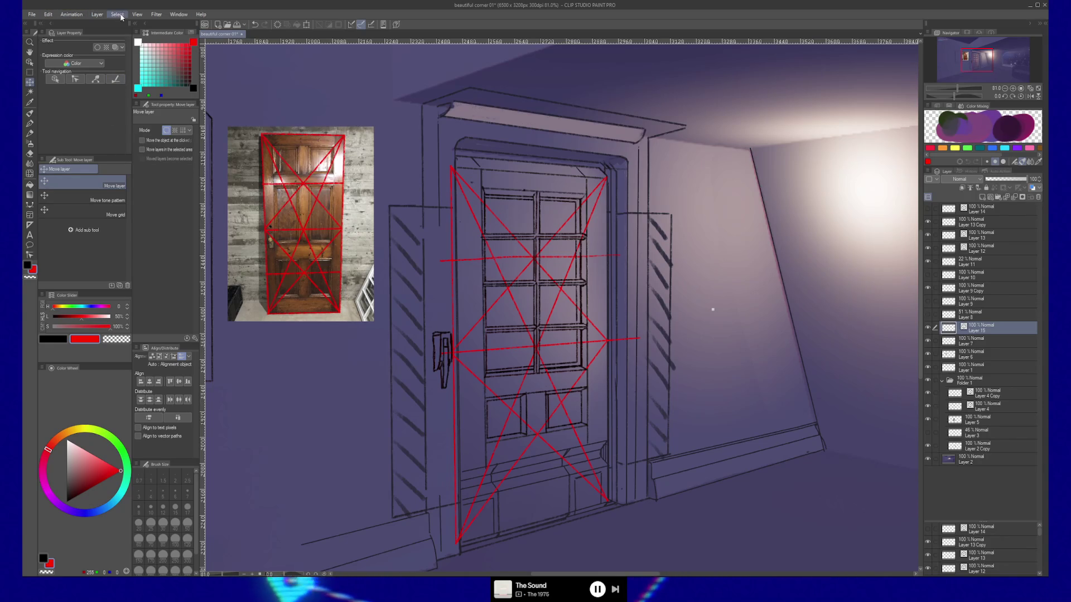
Step: Browse the View menu's display options, then move over to the Layer menu
left_click(139, 16)
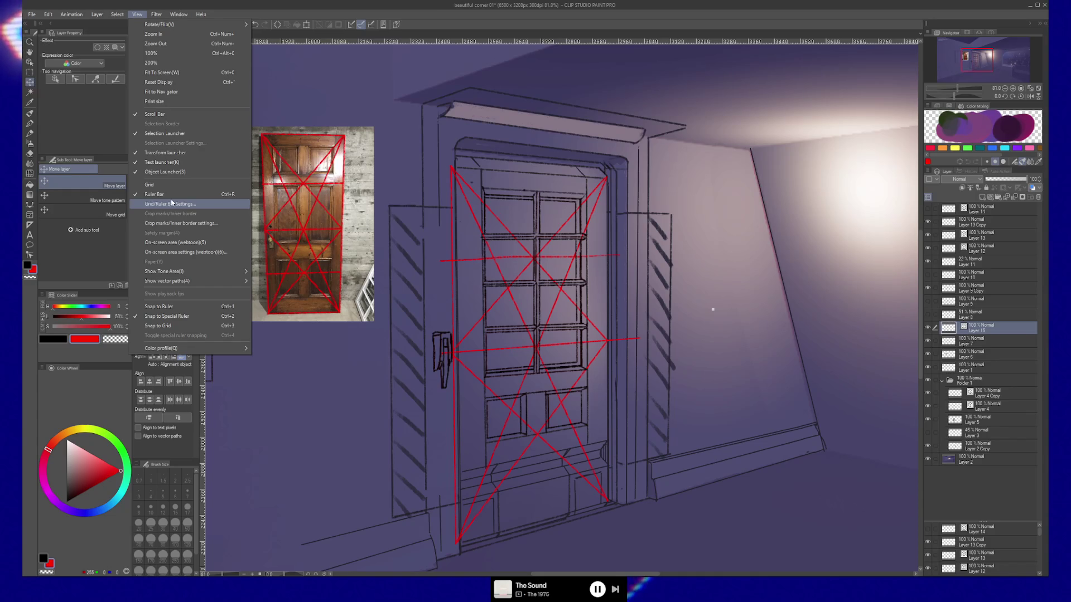
mouse_move(202, 281)
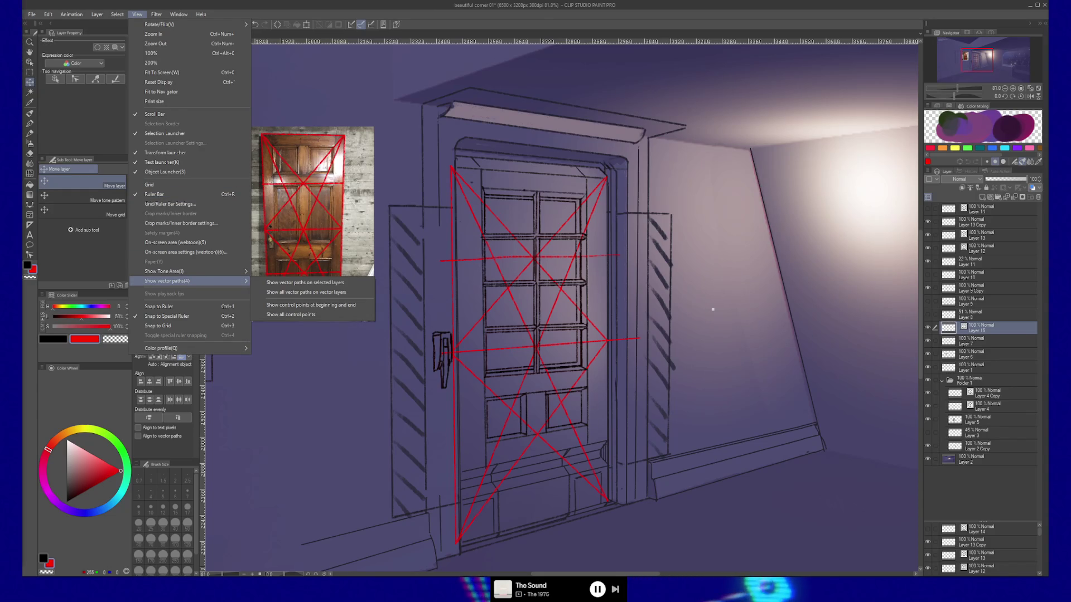
key("Escape")
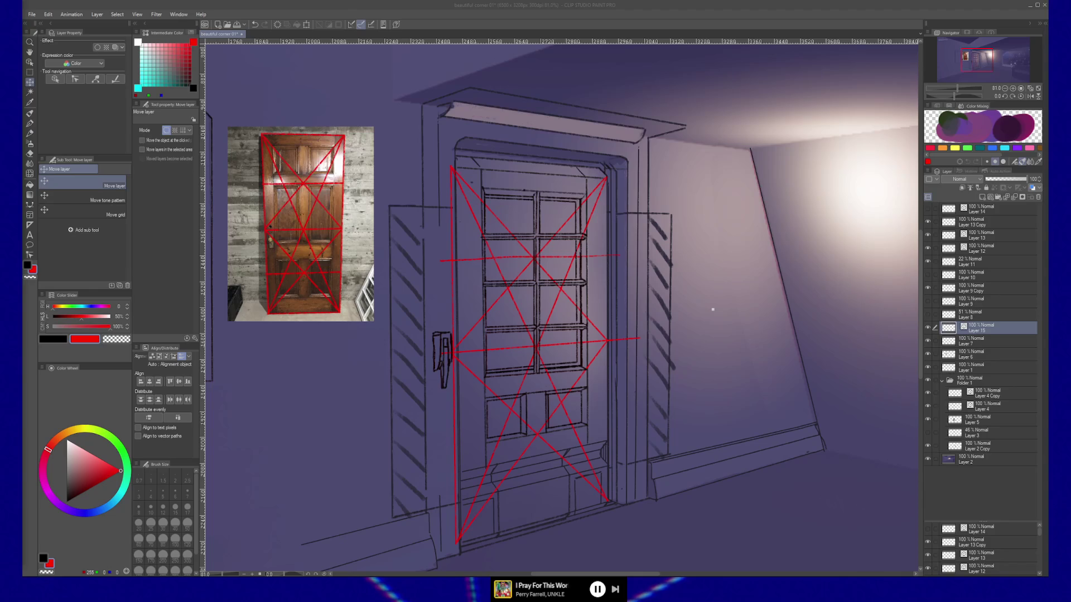
left_click(753, 27)
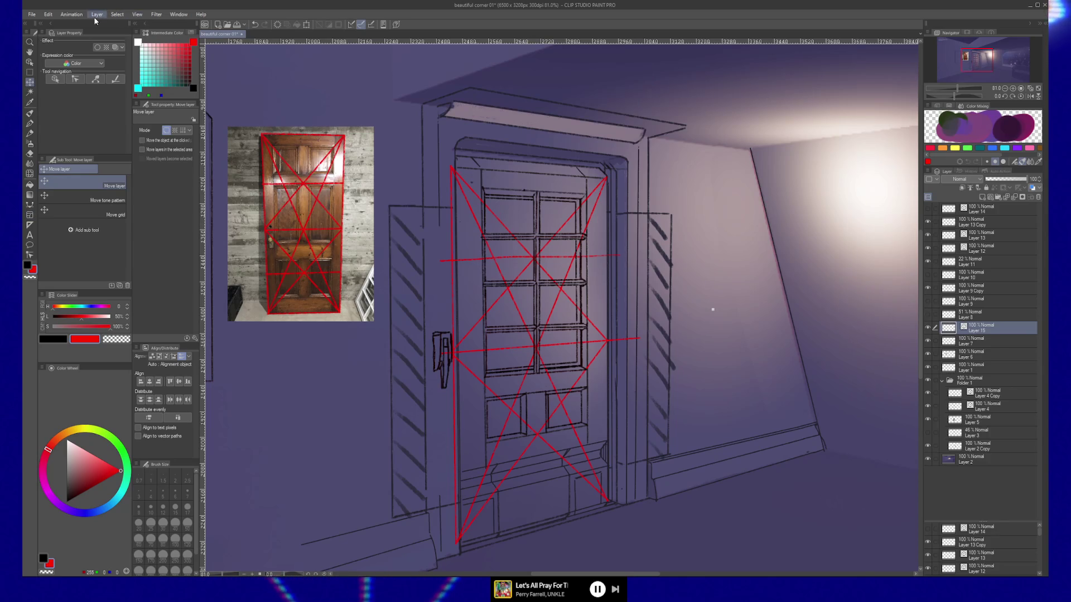
left_click(134, 15)
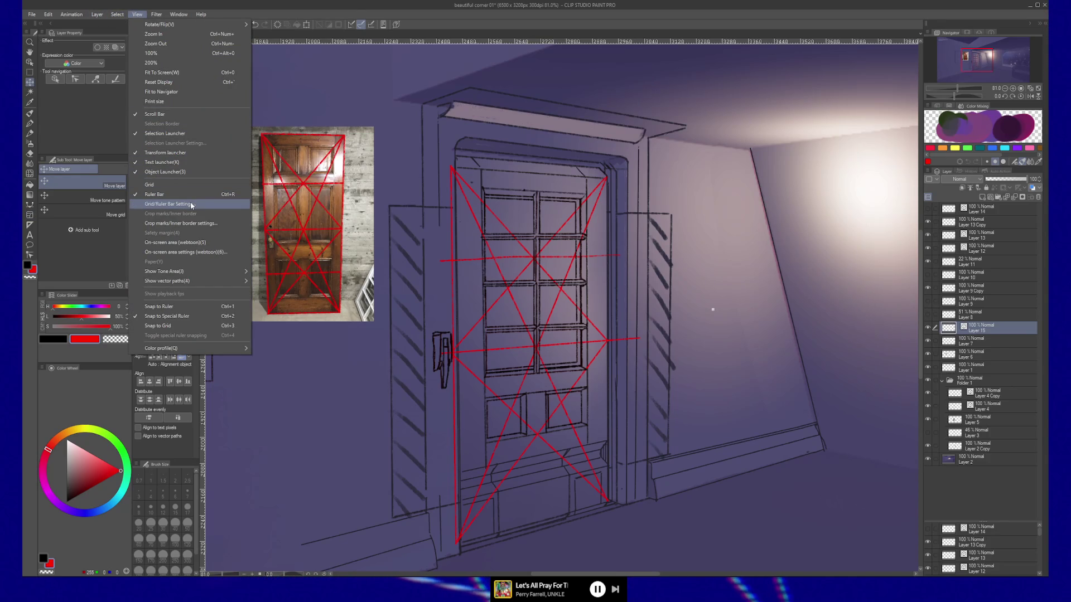
mouse_move(101, 16)
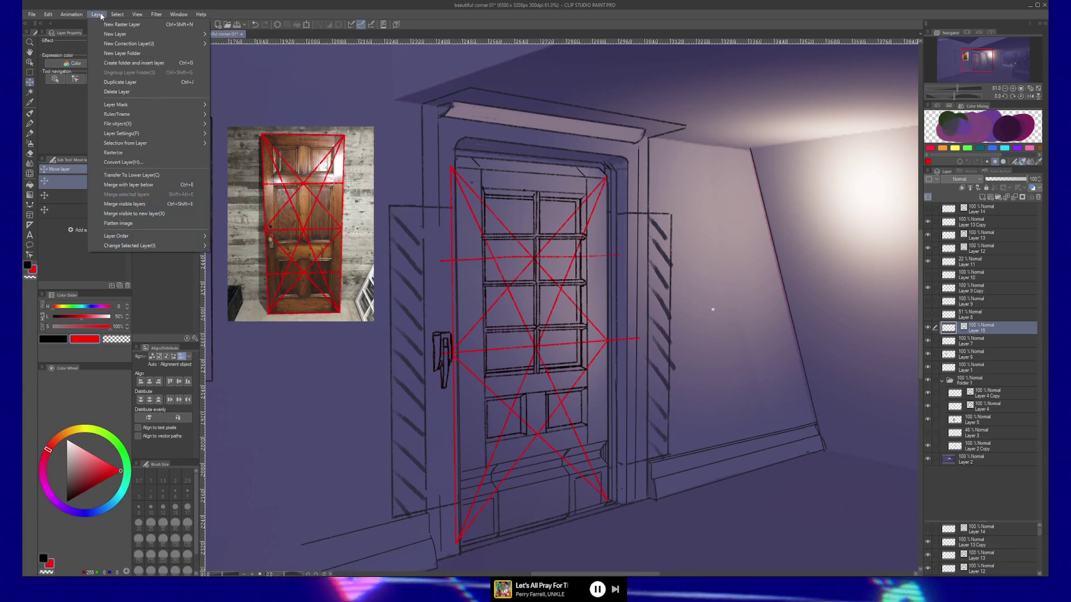
Step: Create a 2-point perspective ruler from Layer > Ruler/Frame on a new Perspective ruler 1 layer
mouse_move(148, 118)
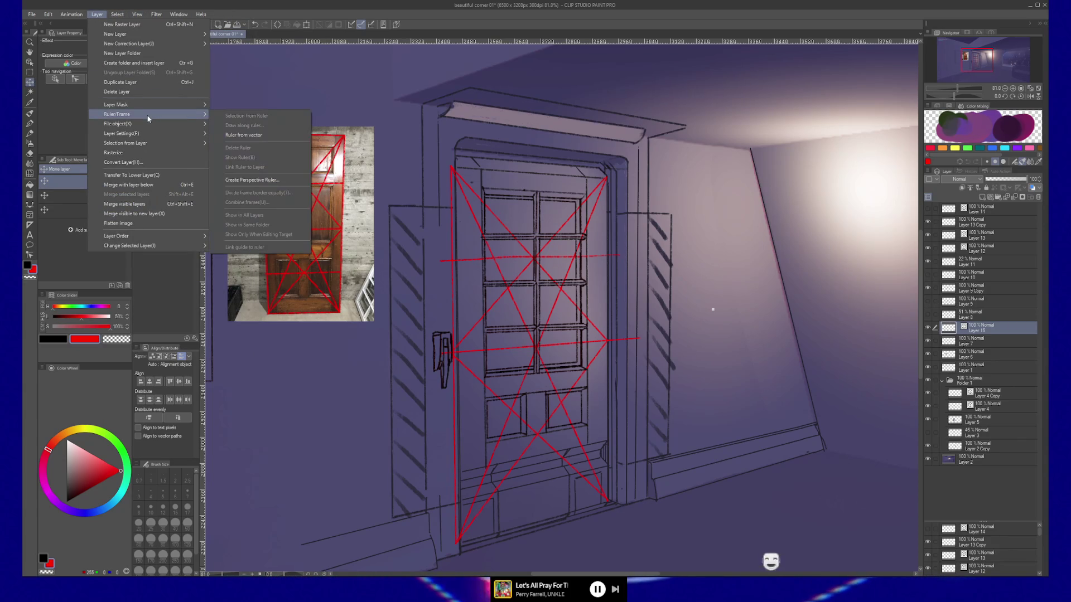
left_click(281, 180)
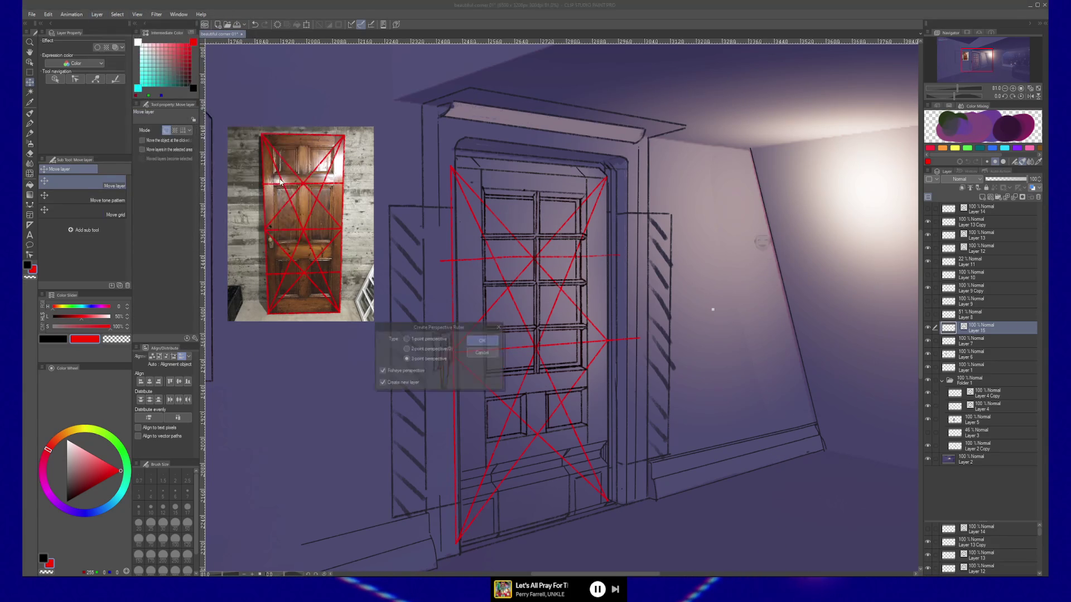
left_click(428, 350)
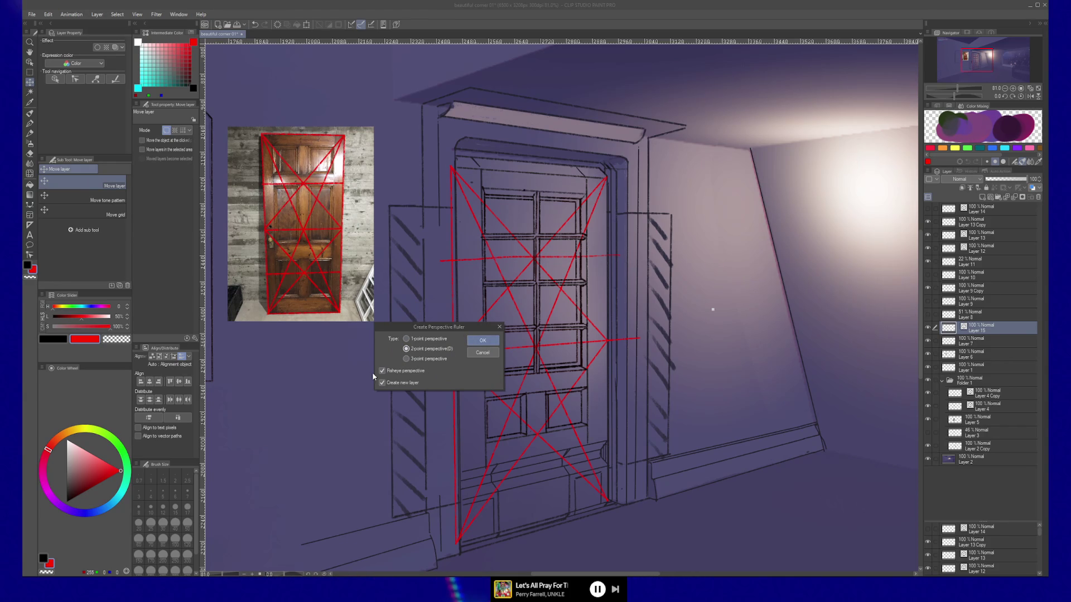
left_click(491, 342)
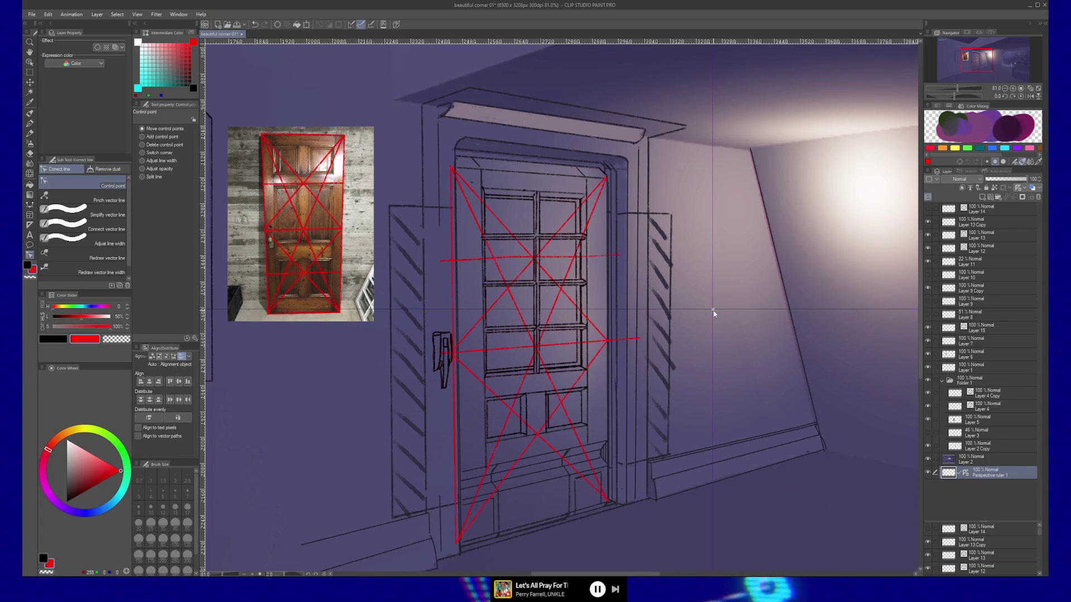
Step: Drag the new ruler's eye-level line and vanishing point up onto the right wall beside the door
left_click(714, 311)
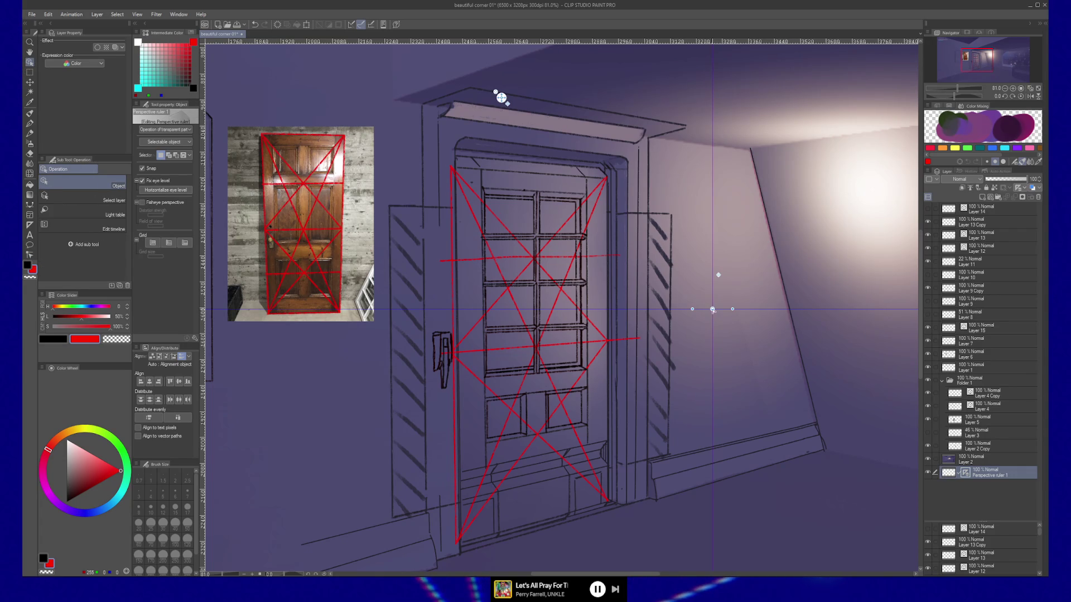
left_click_drag(714, 311, 717, 335)
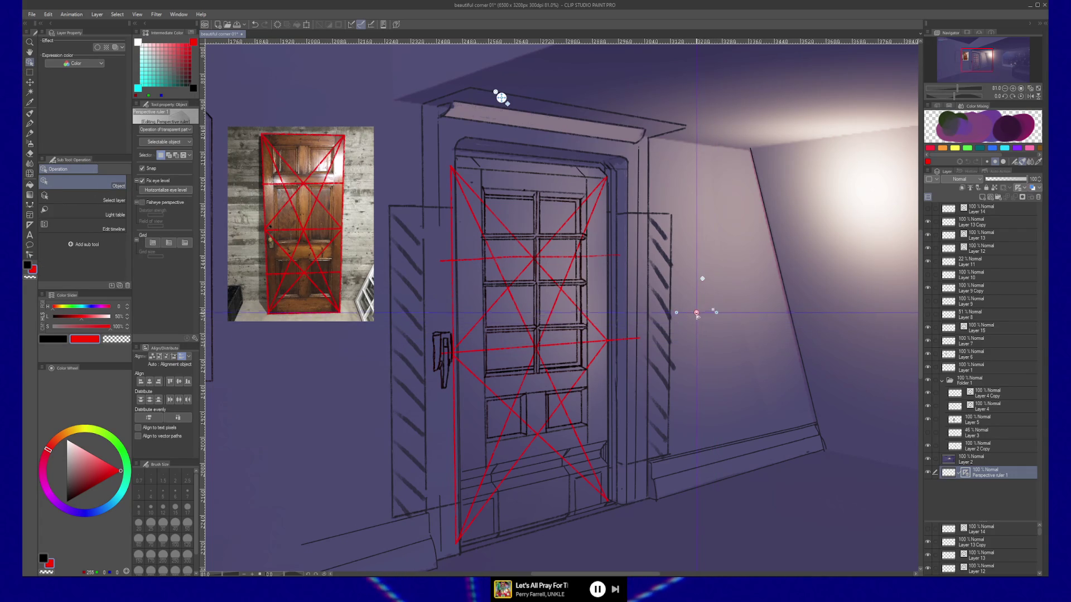
mouse_move(687, 280)
left_mouse_down()
mouse_move(692, 291)
mouse_move(695, 146)
left_mouse_up()
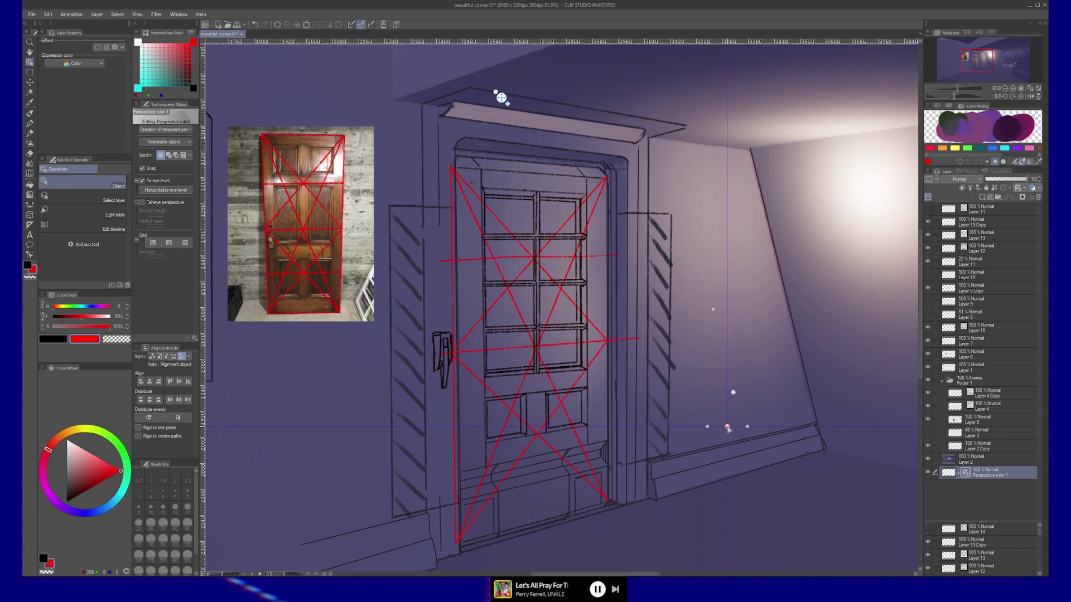
mouse_move(735, 424)
left_mouse_down()
mouse_move(719, 138)
mouse_move(753, 149)
mouse_move(772, 342)
mouse_move(805, 453)
left_mouse_up()
mouse_move(796, 298)
left_mouse_down()
mouse_move(798, 124)
mouse_move(788, 149)
mouse_move(824, 423)
mouse_move(803, 270)
mouse_move(796, 313)
left_mouse_up()
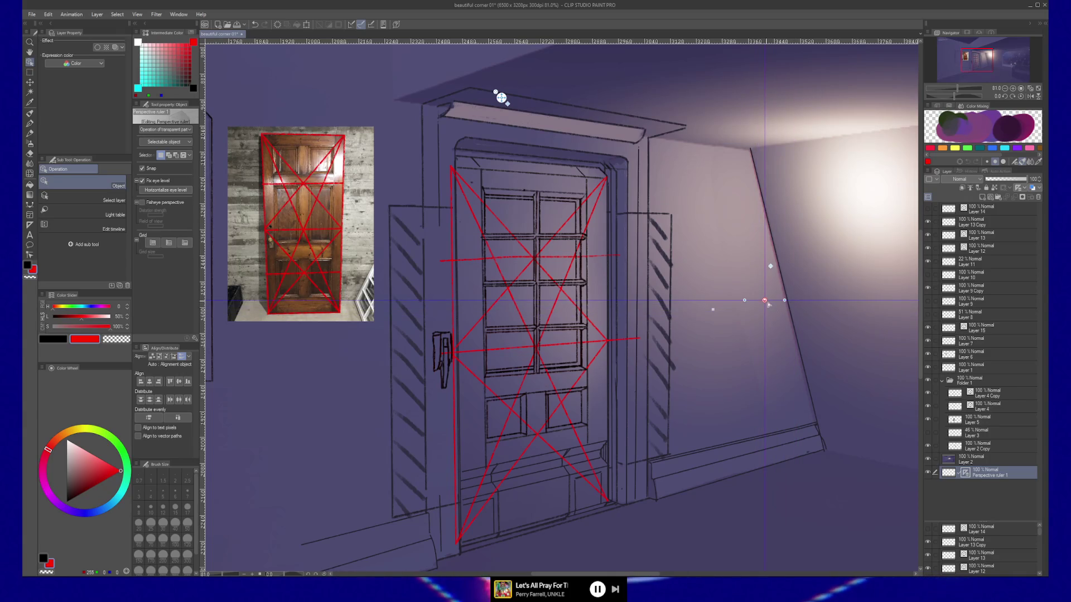
Step: Zoom out to show the whole room and align a ruler guide to the door's bottom-left corner
scroll(826, 349, "down", 2)
scroll(826, 348, "down", 1)
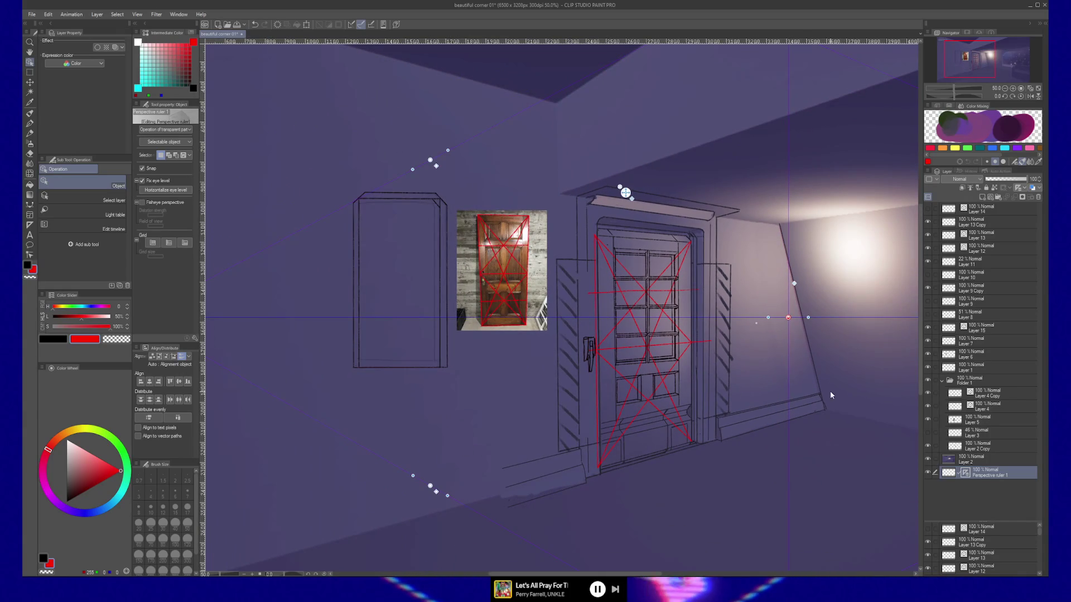
mouse_move(847, 397)
left_mouse_down()
mouse_move(813, 376)
mouse_move(632, 347)
left_mouse_up()
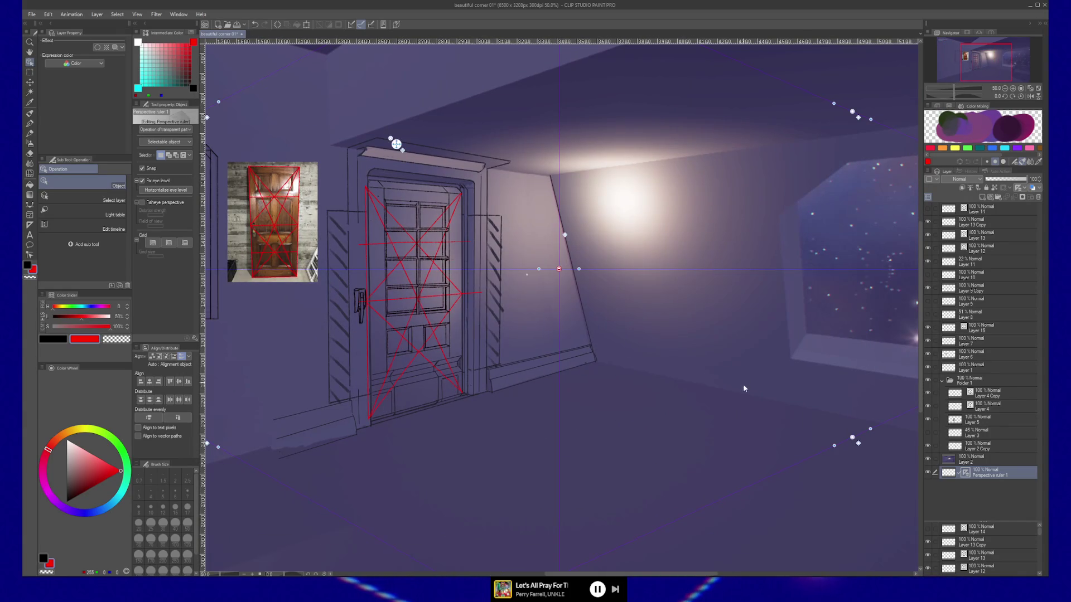
left_click_drag(852, 439, 358, 430)
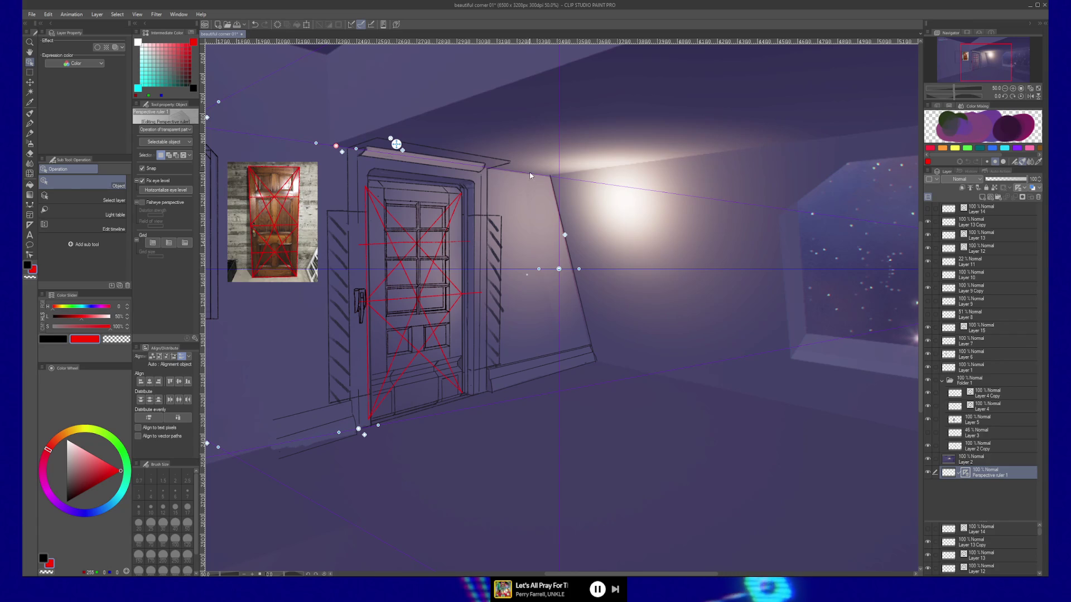
Step: Place the second vanishing point on the right wall, angle a guide along the wall, and fine-tune the eye level
left_click_drag(559, 269, 615, 234)
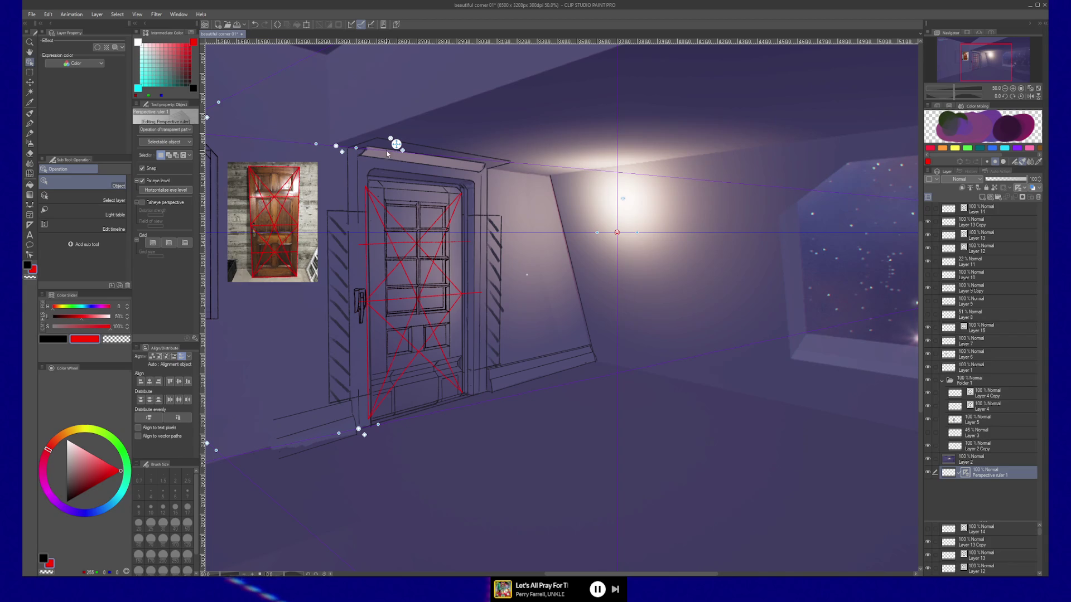
left_click_drag(396, 144, 396, 144)
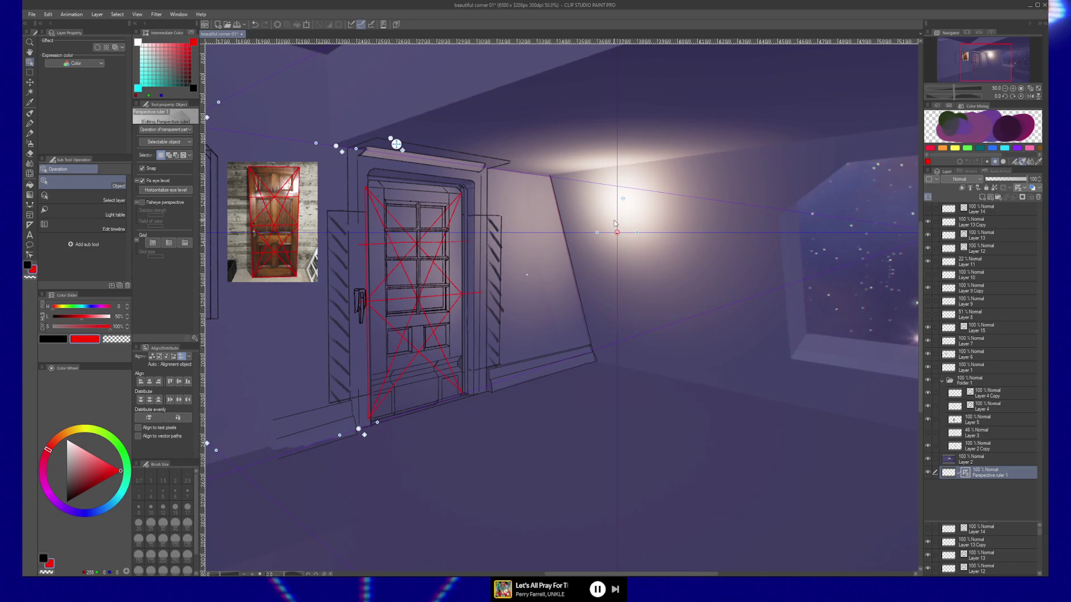
left_click_drag(617, 232, 617, 240)
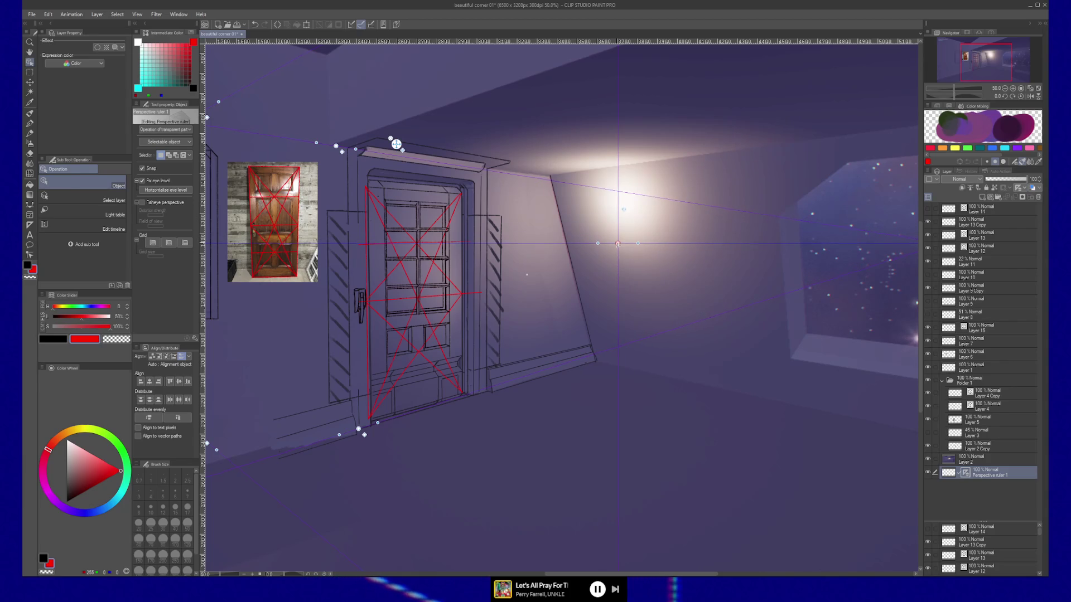
left_click_drag(617, 244, 617, 249)
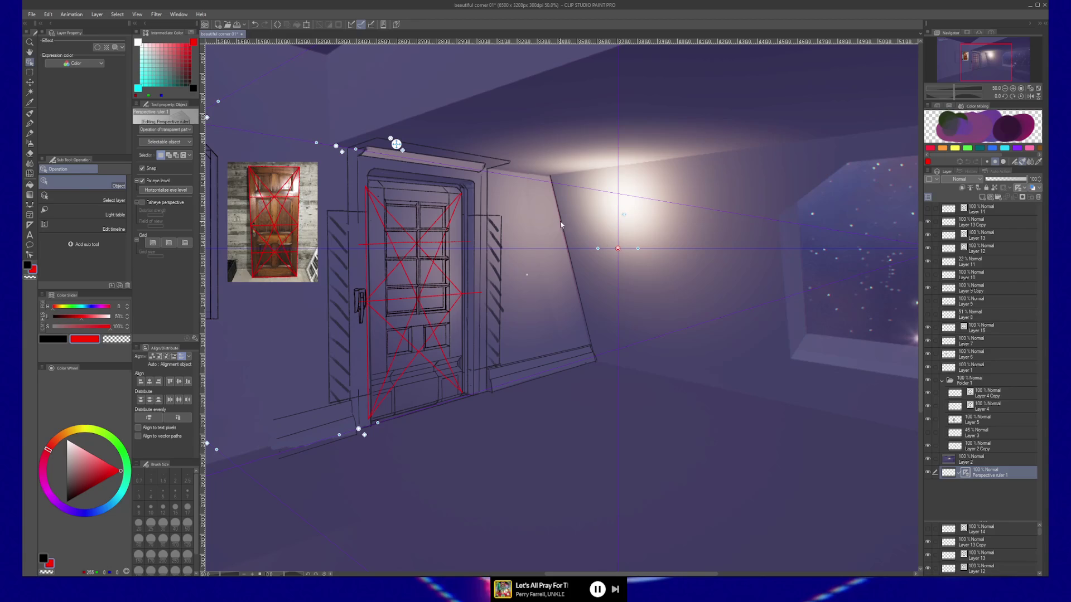
left_click_drag(359, 151, 551, 178)
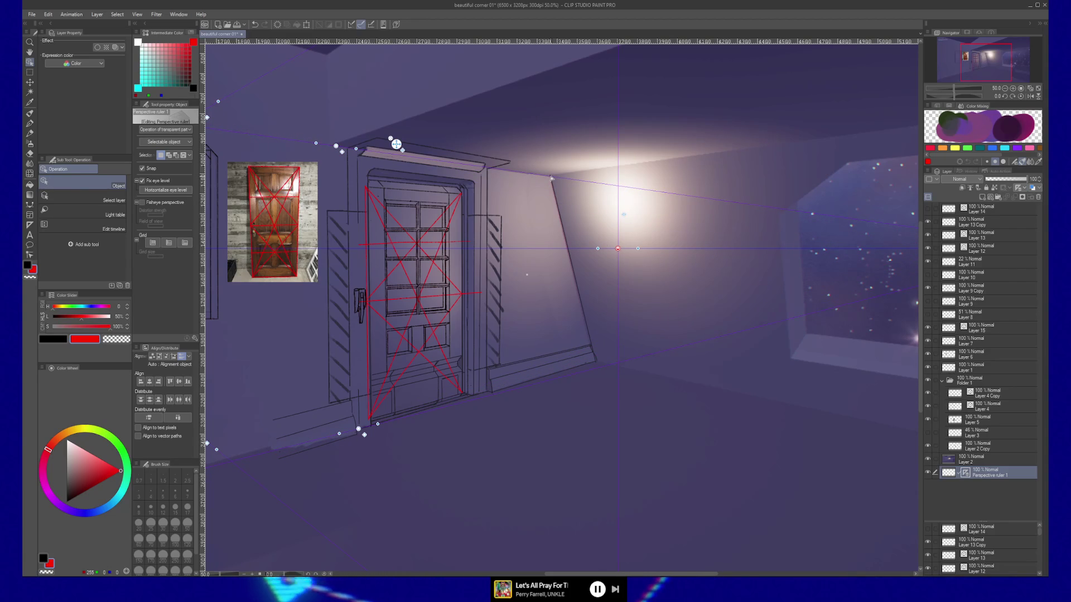
left_click_drag(618, 249, 617, 246)
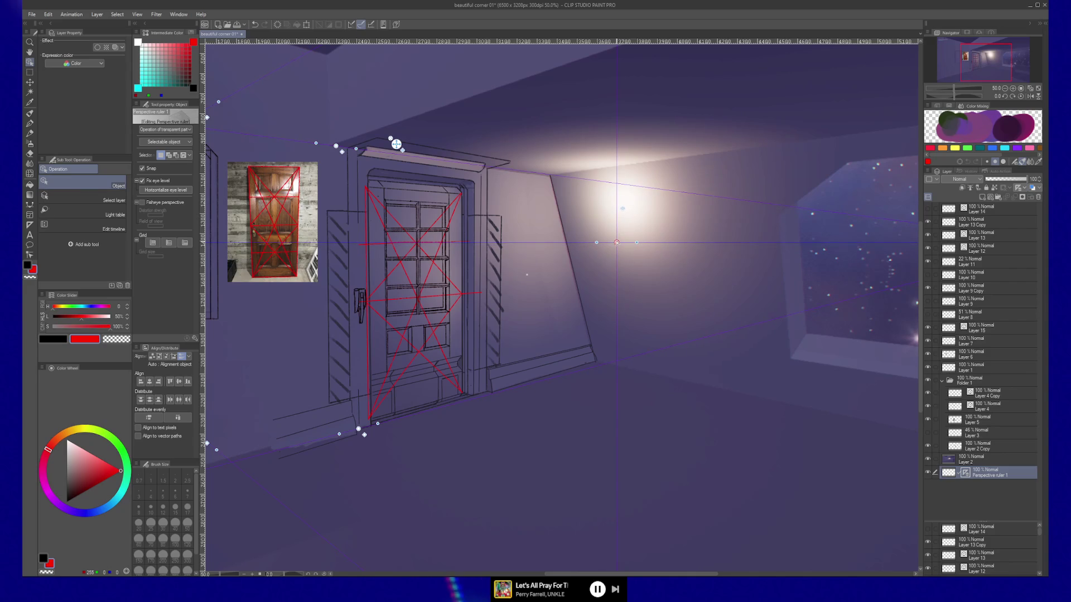
left_click_drag(616, 241, 616, 240)
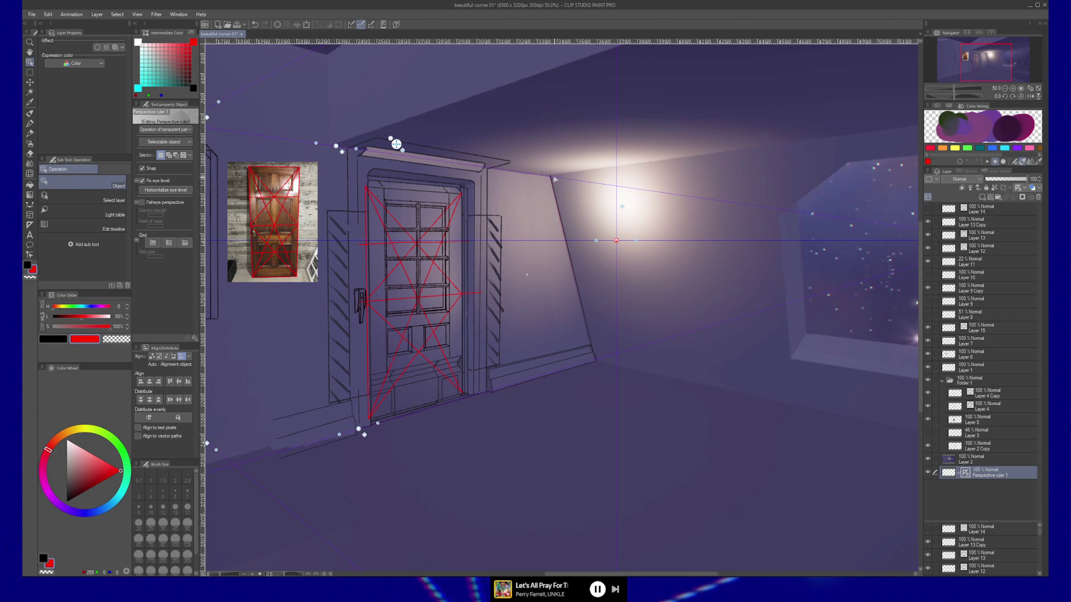
Step: Zoom in near the wall corner and lower the eye level a few pixels
scroll(583, 364, "up", 5)
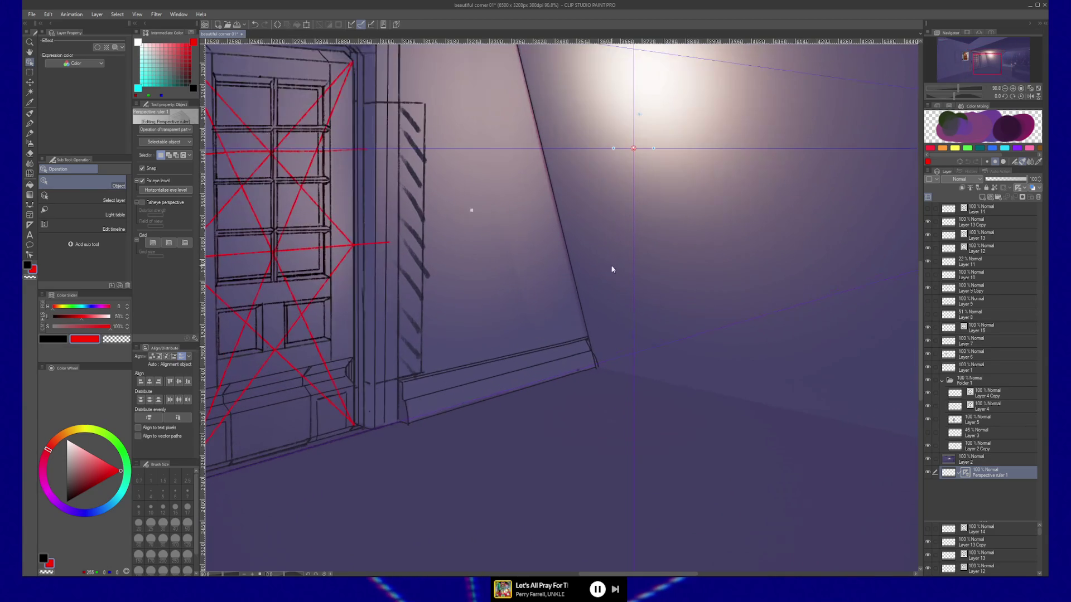
scroll(664, 189, "up", 2)
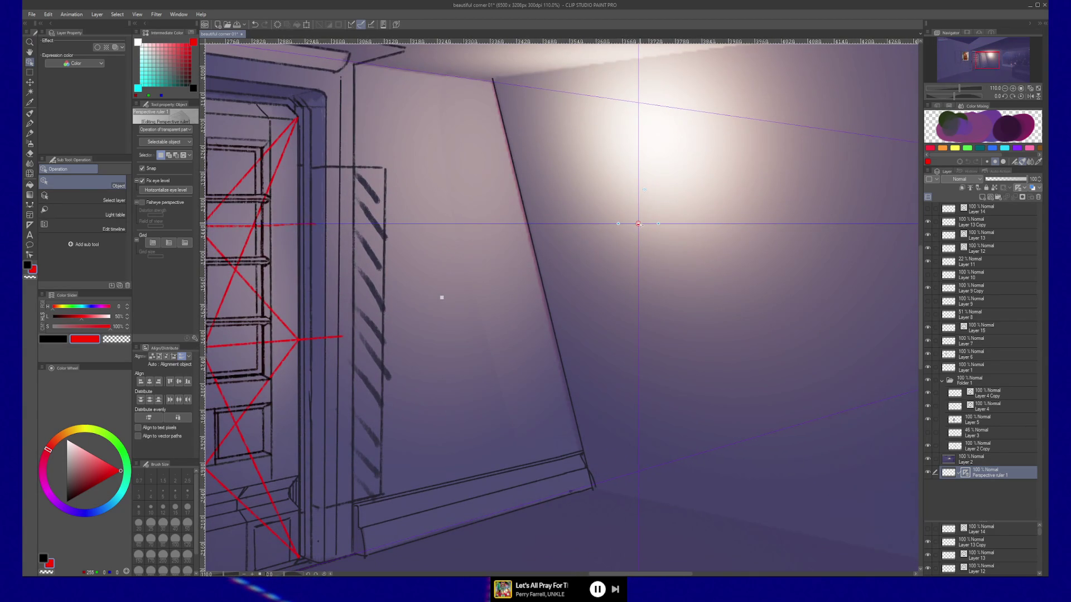
left_click_drag(640, 225, 639, 228)
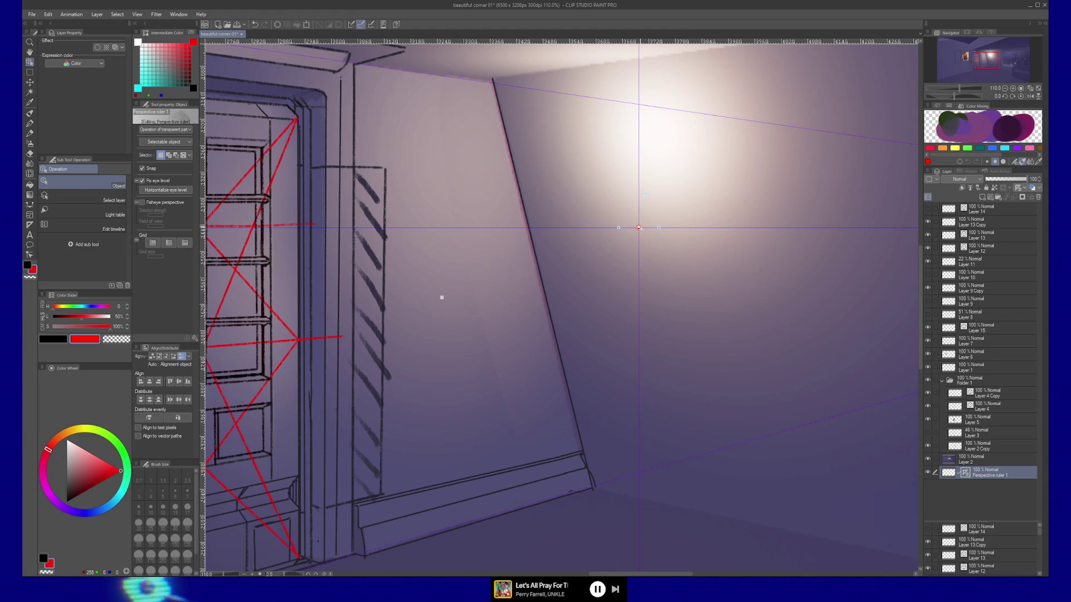
Step: Review the door, right wall and baseboard, zoom back out, and select Layer 2
mouse_move(481, 179)
left_mouse_down()
mouse_move(608, 226)
mouse_move(703, 240)
mouse_move(737, 228)
mouse_move(817, 255)
left_mouse_up()
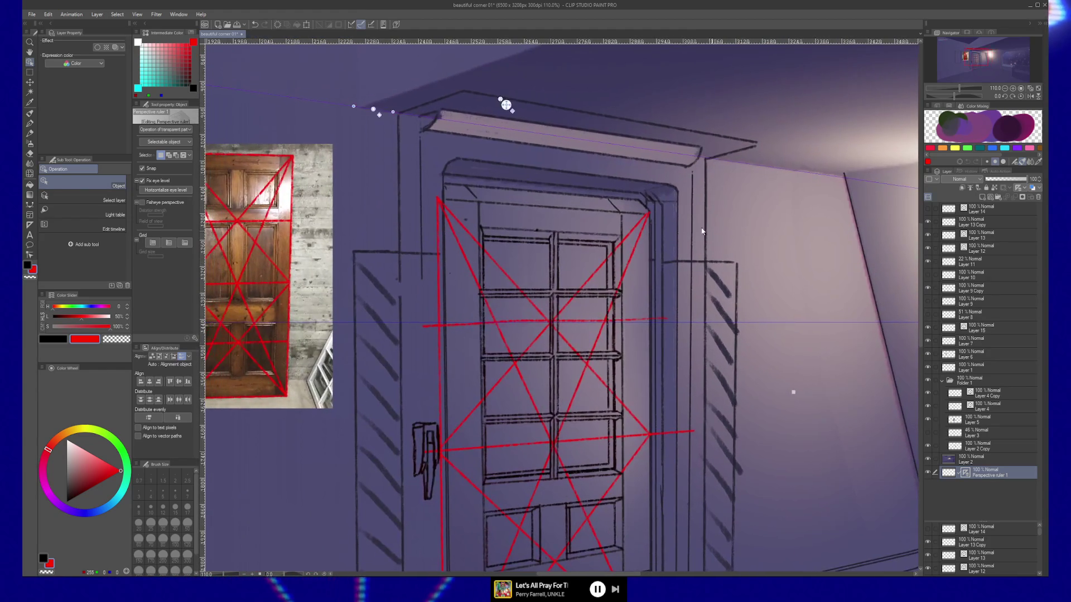
left_click_drag(630, 235, 622, 233)
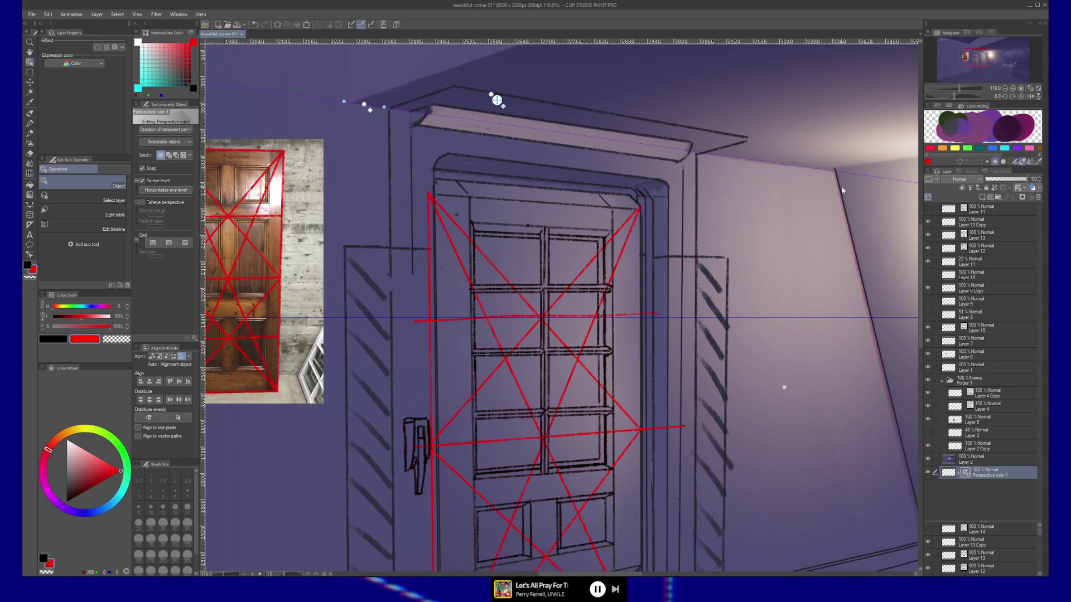
mouse_move(842, 191)
left_mouse_down()
mouse_move(677, 172)
mouse_move(650, 156)
mouse_move(685, 177)
left_mouse_up()
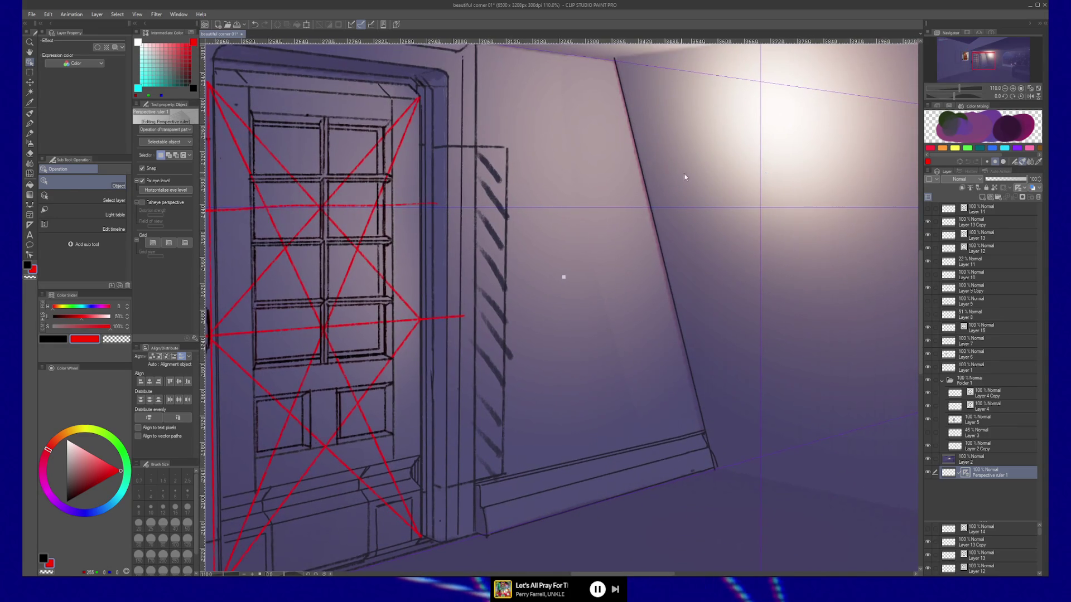
mouse_move(761, 208)
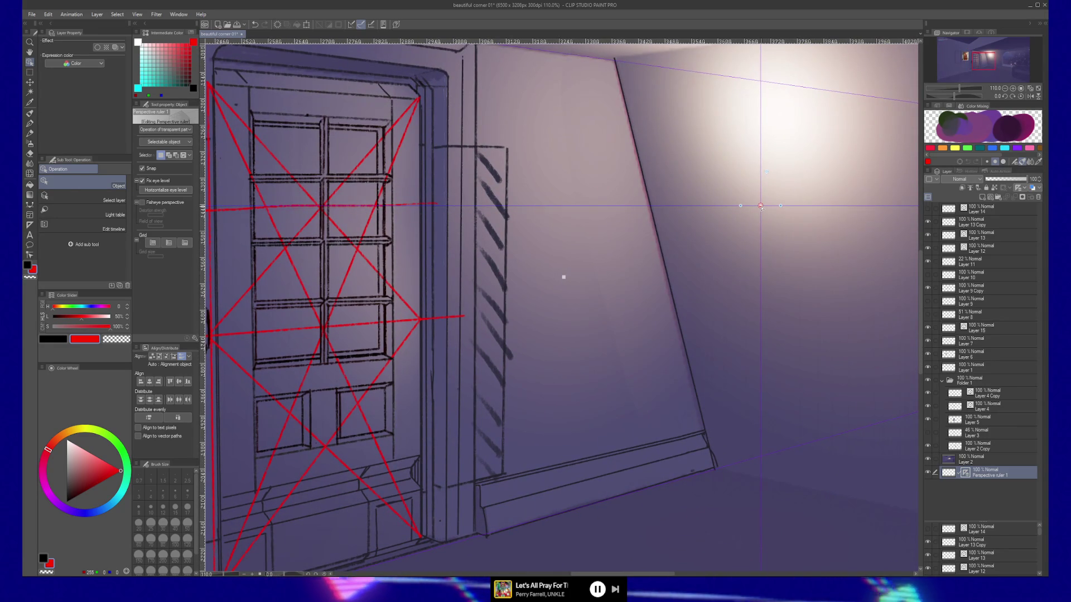
left_click_drag(619, 273, 645, 283)
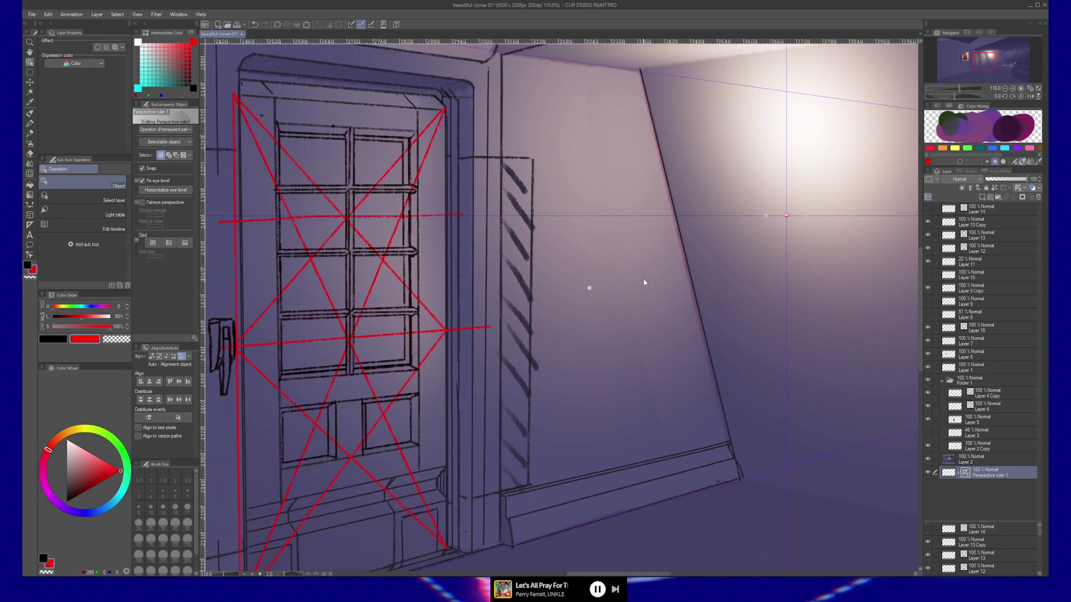
scroll(564, 279, "down", 4)
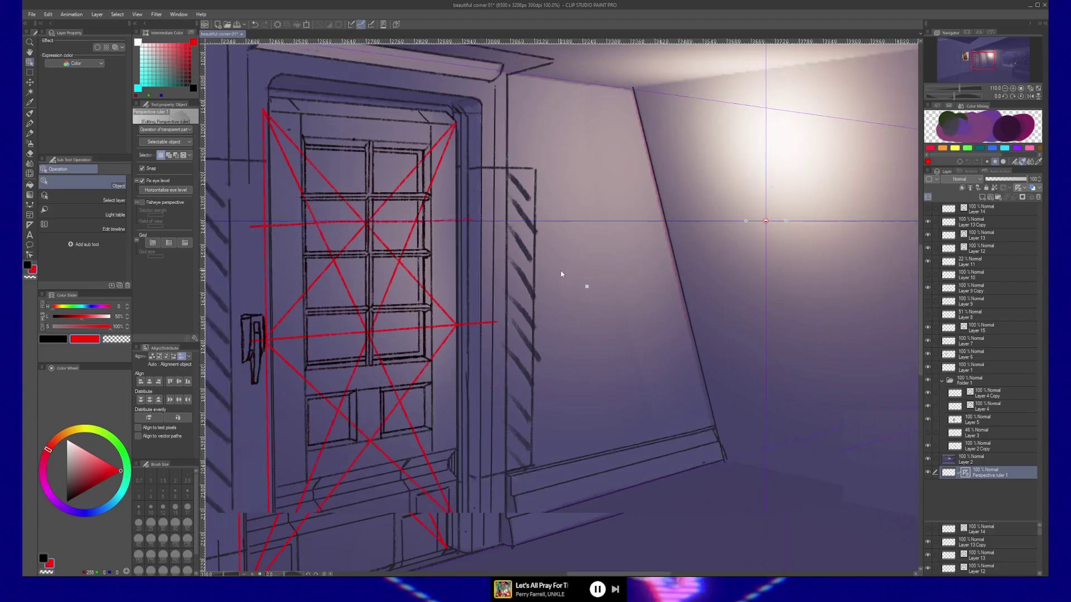
left_click(565, 295)
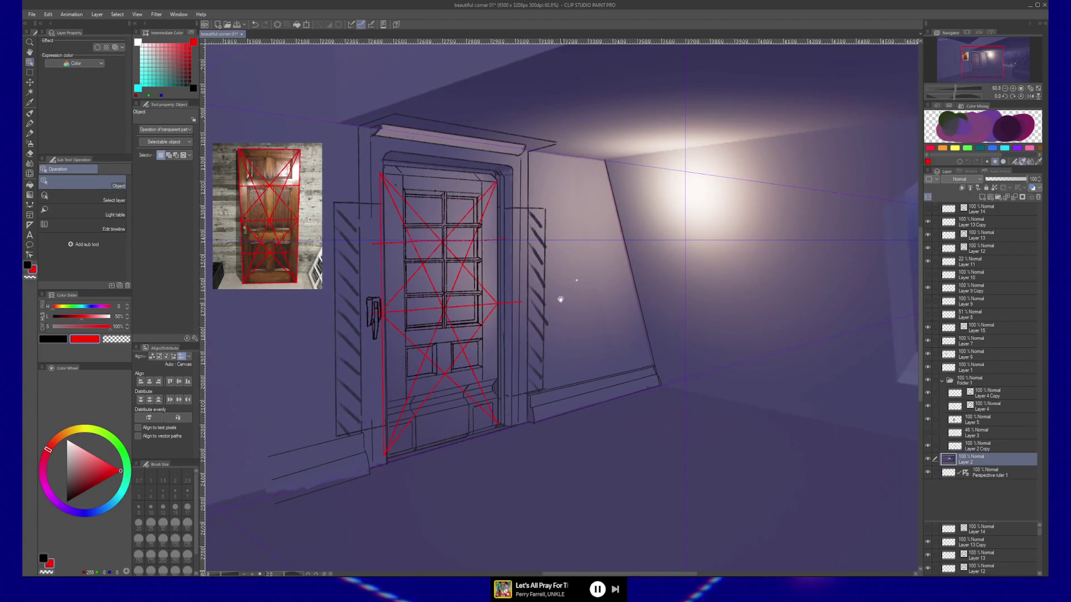
left_click_drag(560, 299, 645, 299)
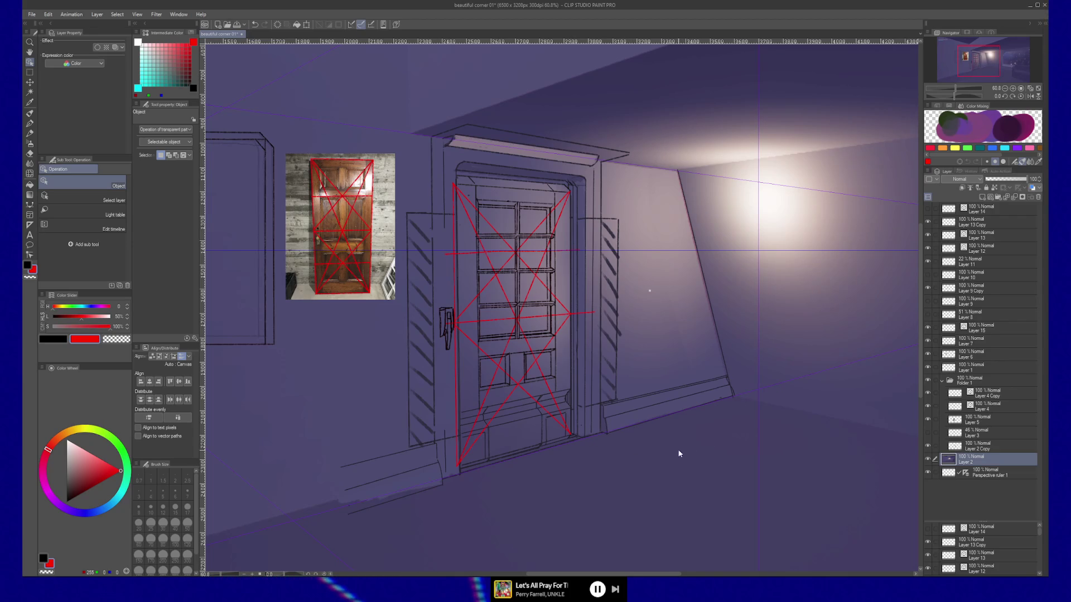
mouse_move(696, 423)
left_mouse_down()
mouse_move(624, 461)
mouse_move(436, 453)
mouse_move(779, 442)
mouse_move(755, 445)
left_mouse_up()
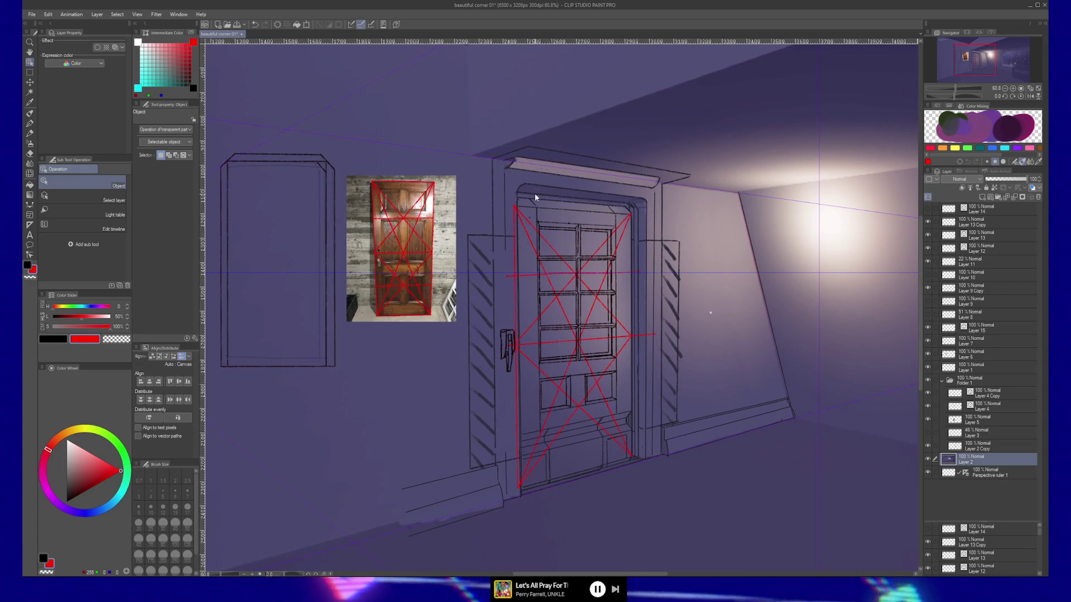
left_click(558, 162)
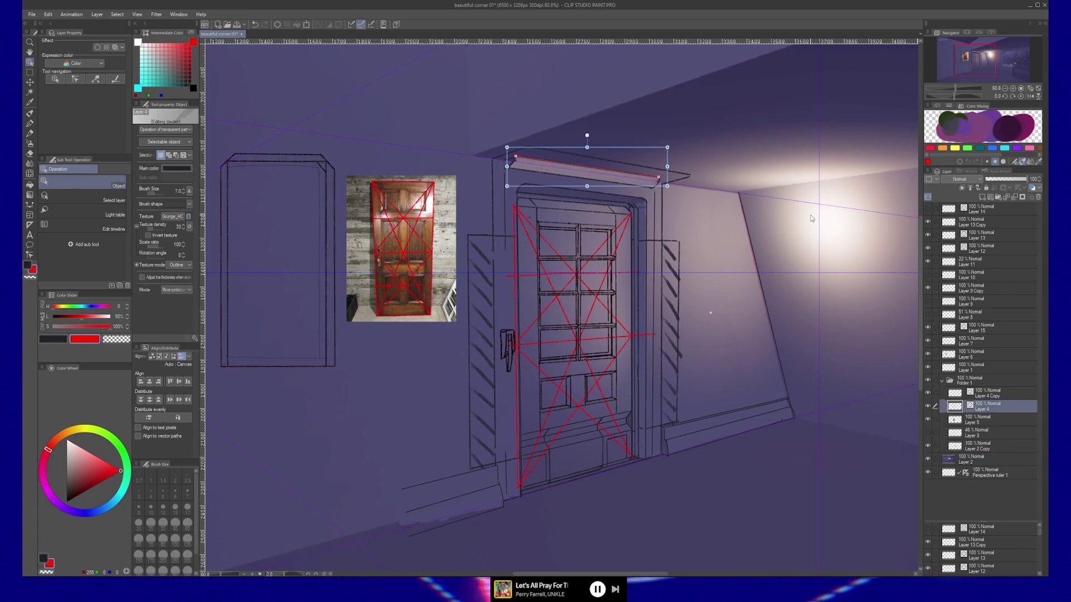
left_click(814, 193)
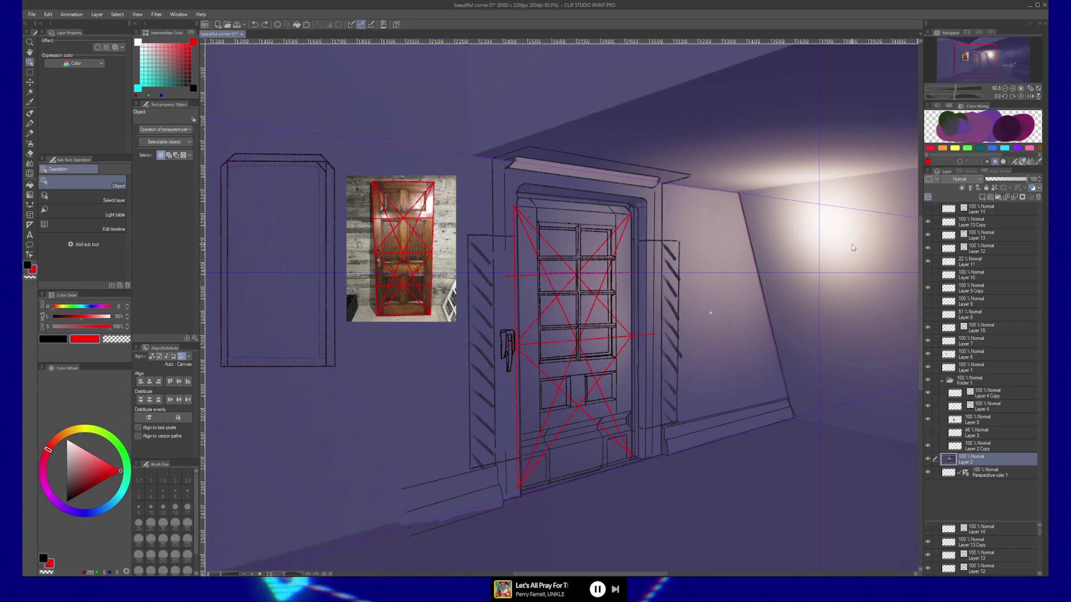
left_click(996, 470)
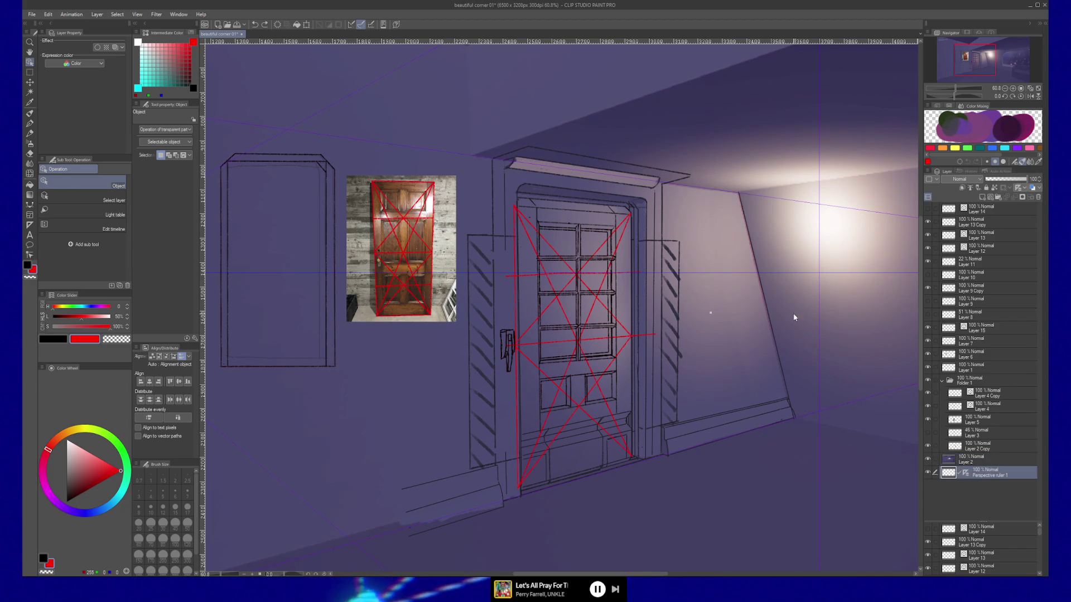
left_click(820, 273)
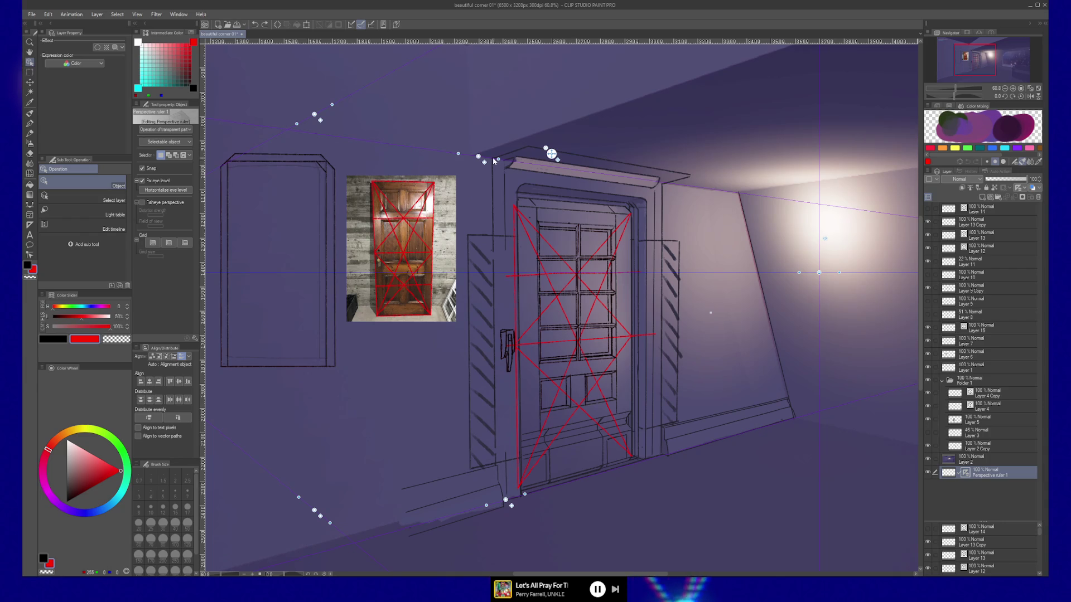
Step: Drag the ruler's wall and floor guide handles so the lines follow the door and floor edges
left_click_drag(478, 158, 484, 219)
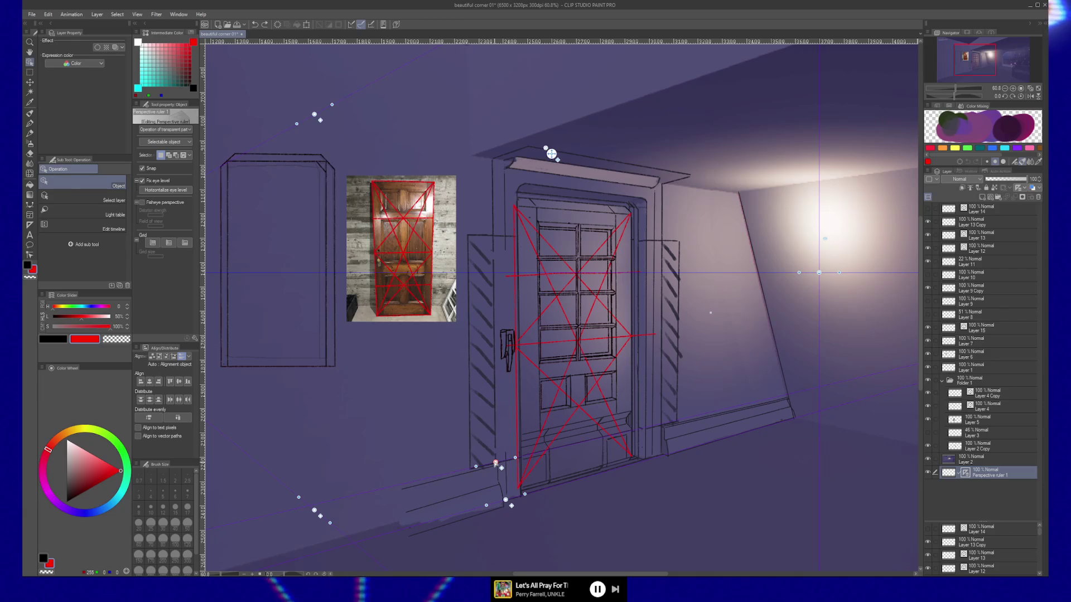
left_click_drag(495, 463, 494, 467)
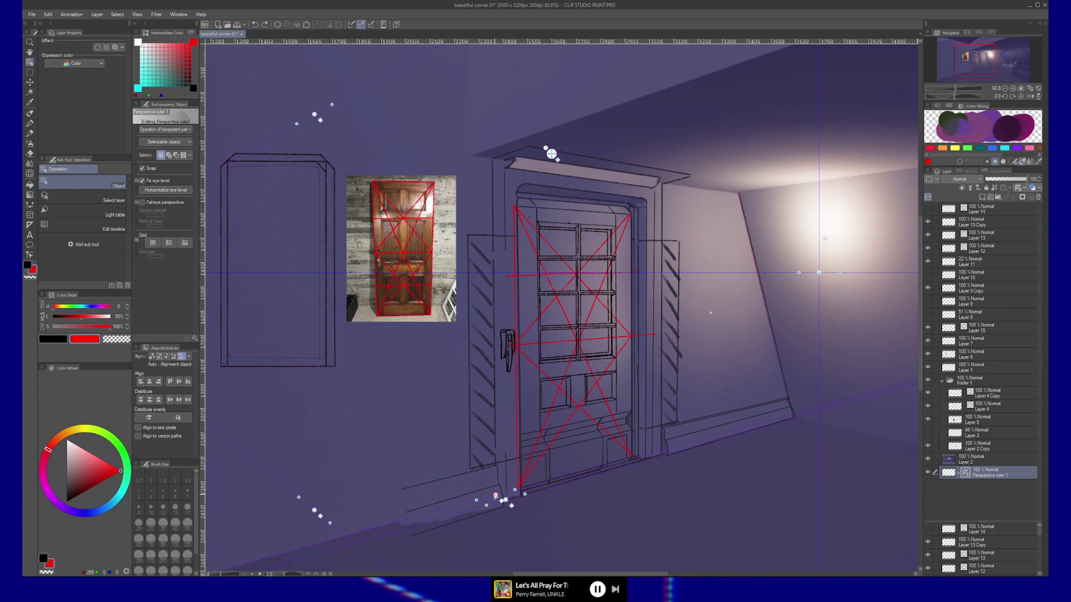
left_click_drag(495, 496, 491, 462)
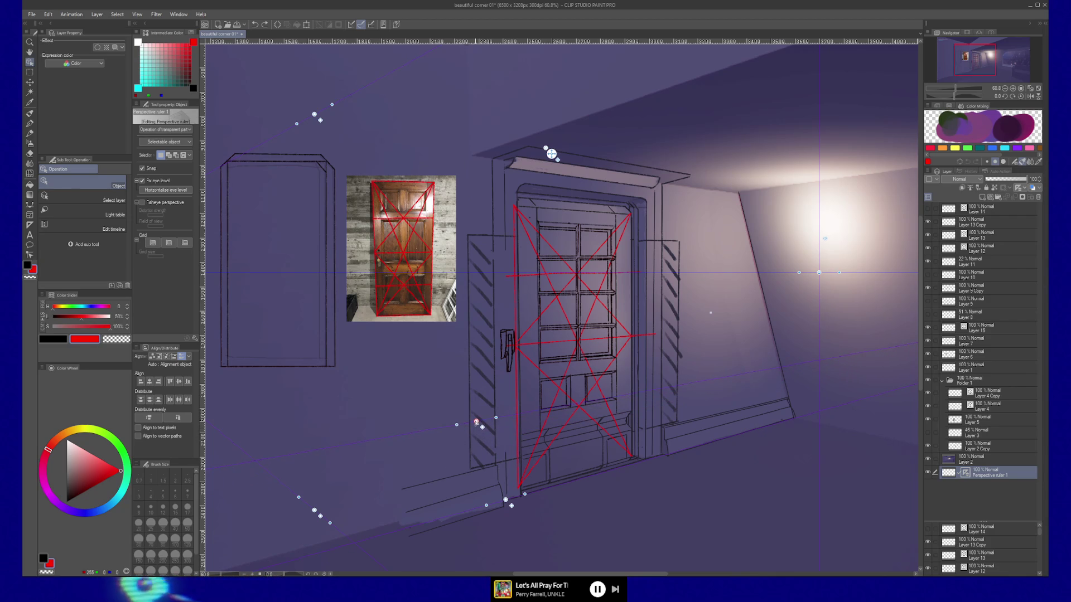
left_click_drag(477, 422, 475, 377)
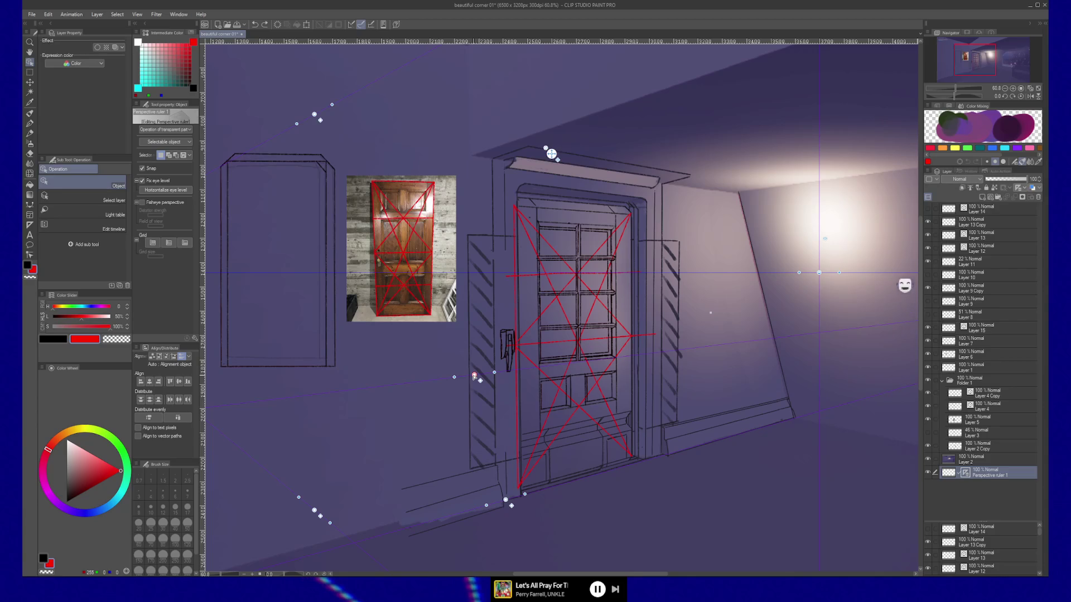
scroll(596, 394, "up", 4)
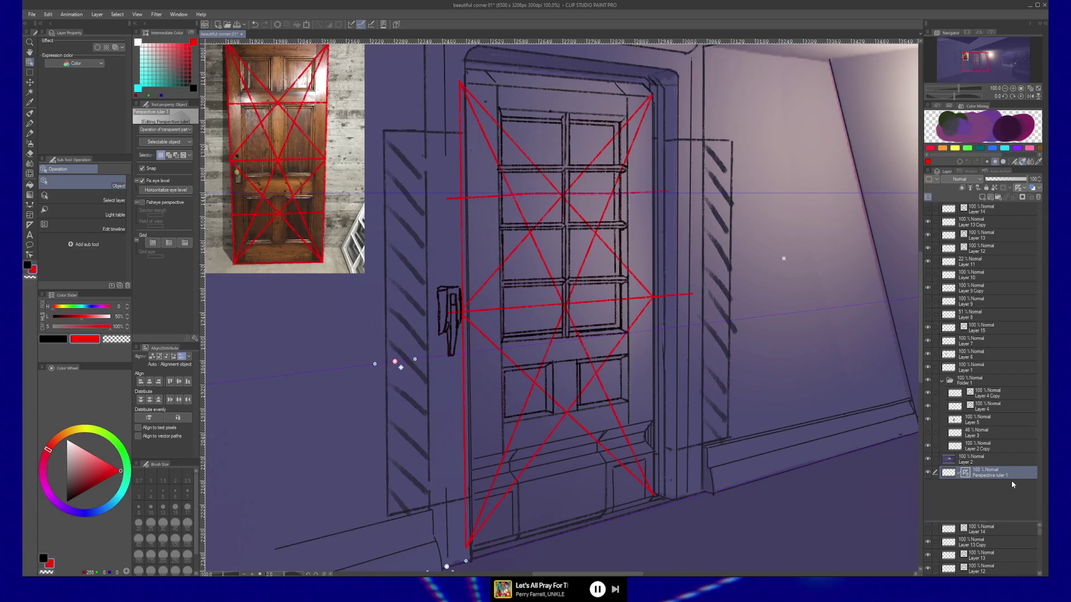
Step: Move Perspective ruler 1 above Layer 14, check the Layer 9 Copy shading, and select that layer for selecting
left_click_drag(1014, 474, 996, 210)
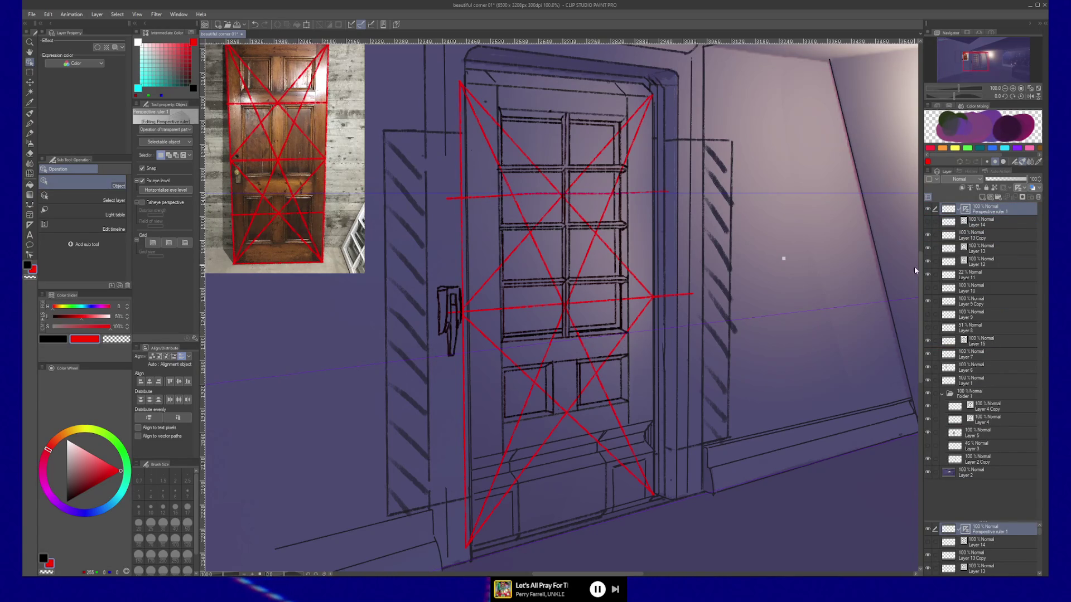
left_click(930, 302)
left_click(930, 302)
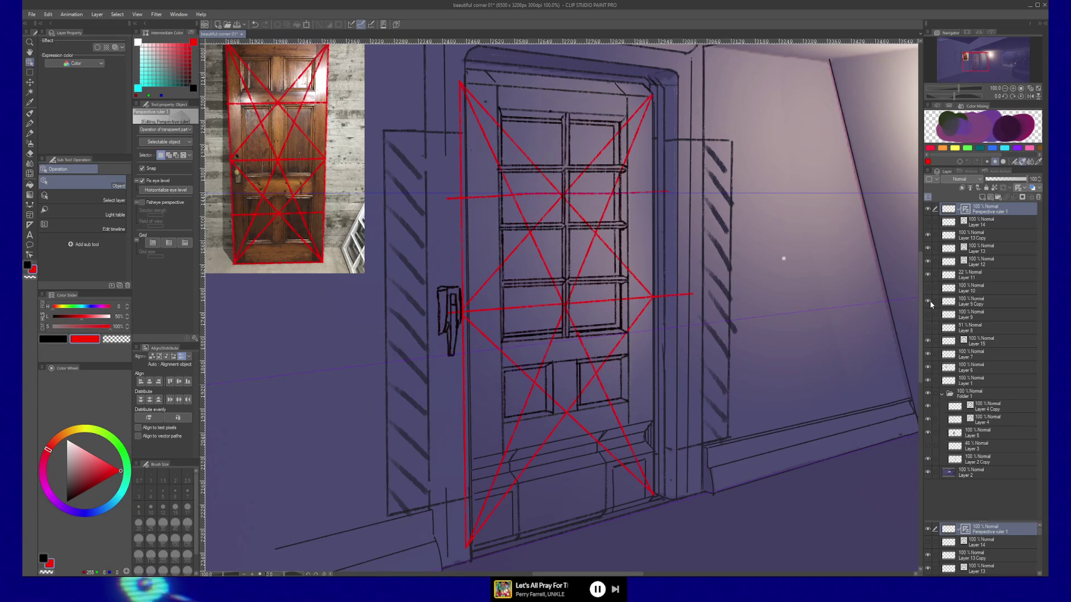
left_click(979, 306)
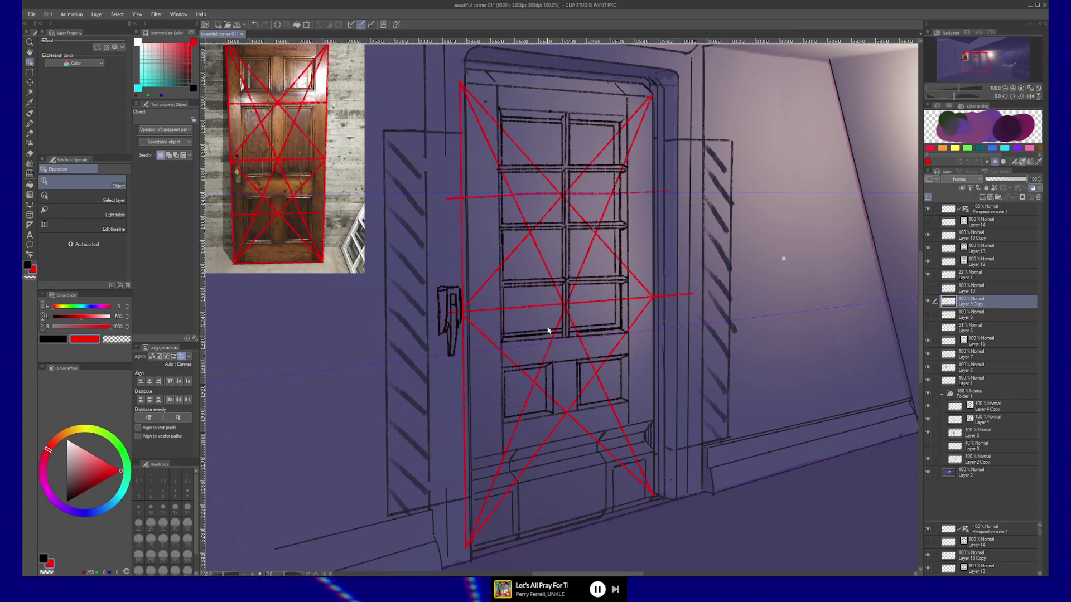
key("m")
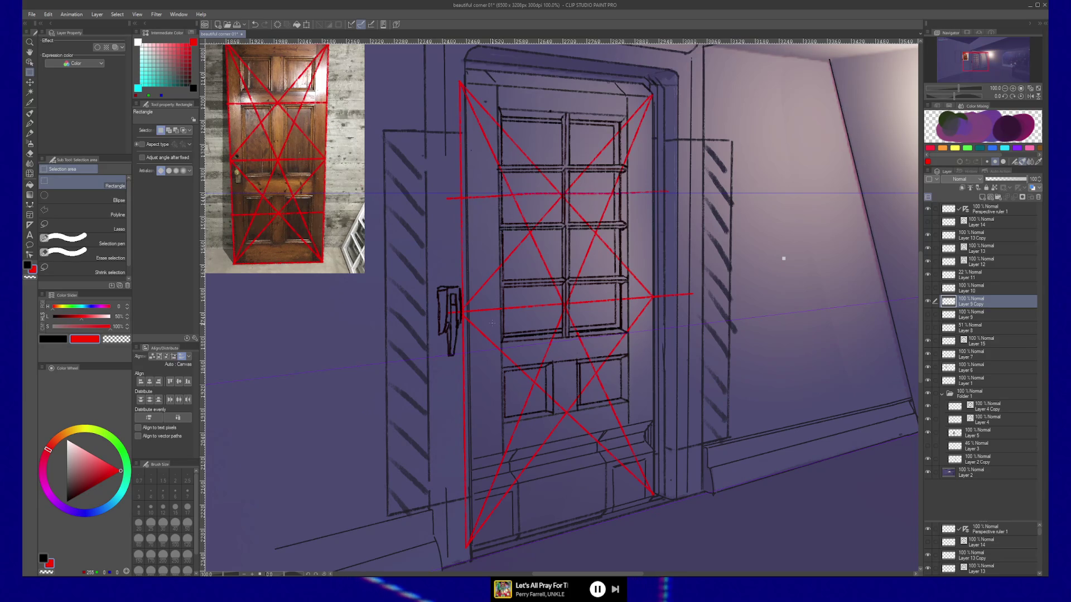
Step: Outline the door's middle rail below the window panes with a polyline selection
left_click_drag(594, 342, 562, 368)
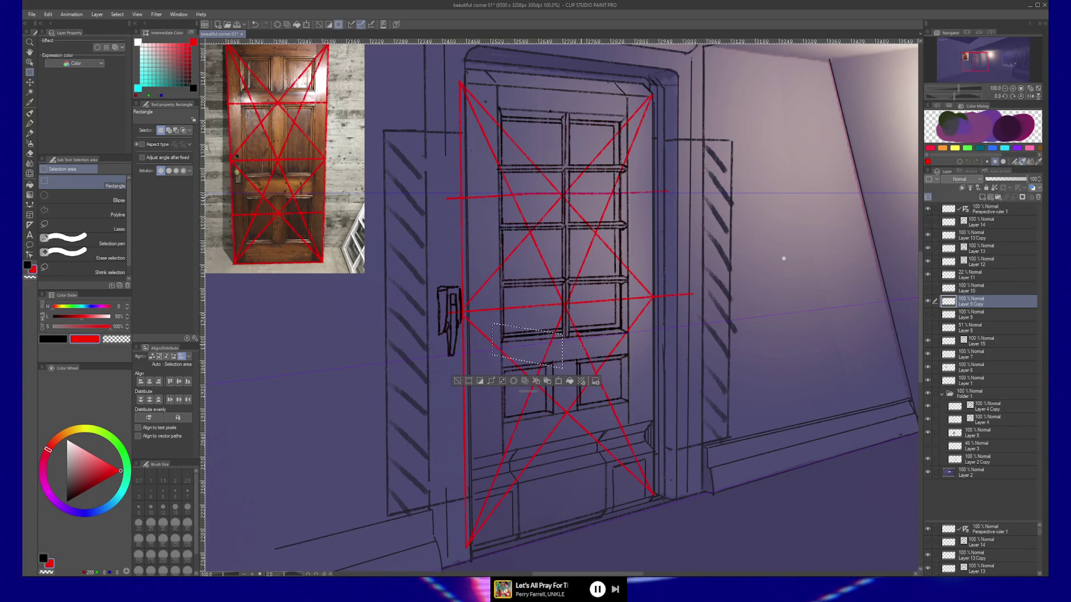
left_click_drag(530, 304, 636, 341)
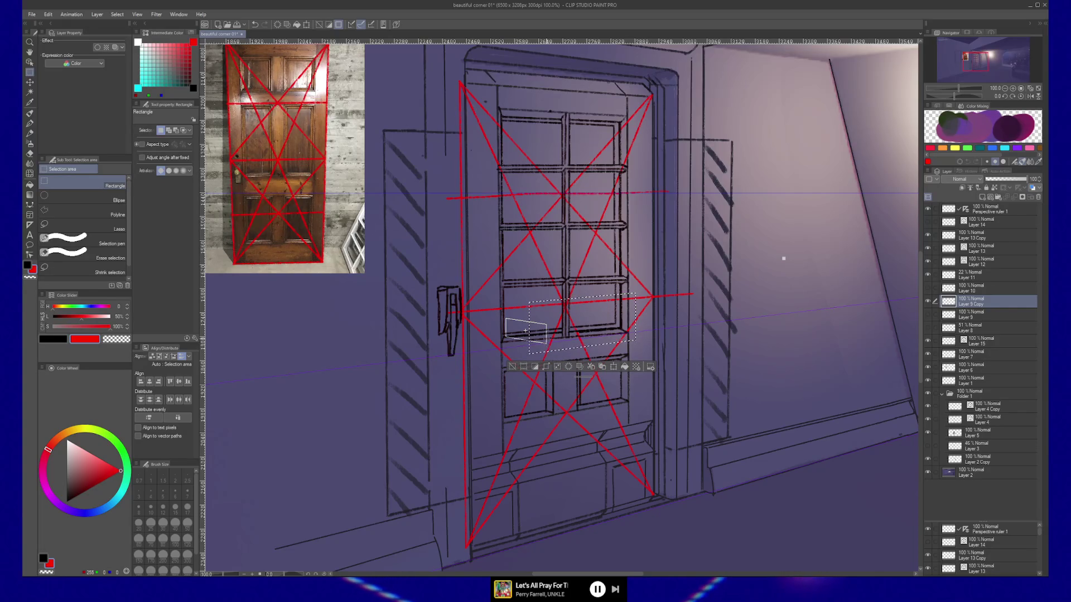
key("ctrl+d")
key("m")
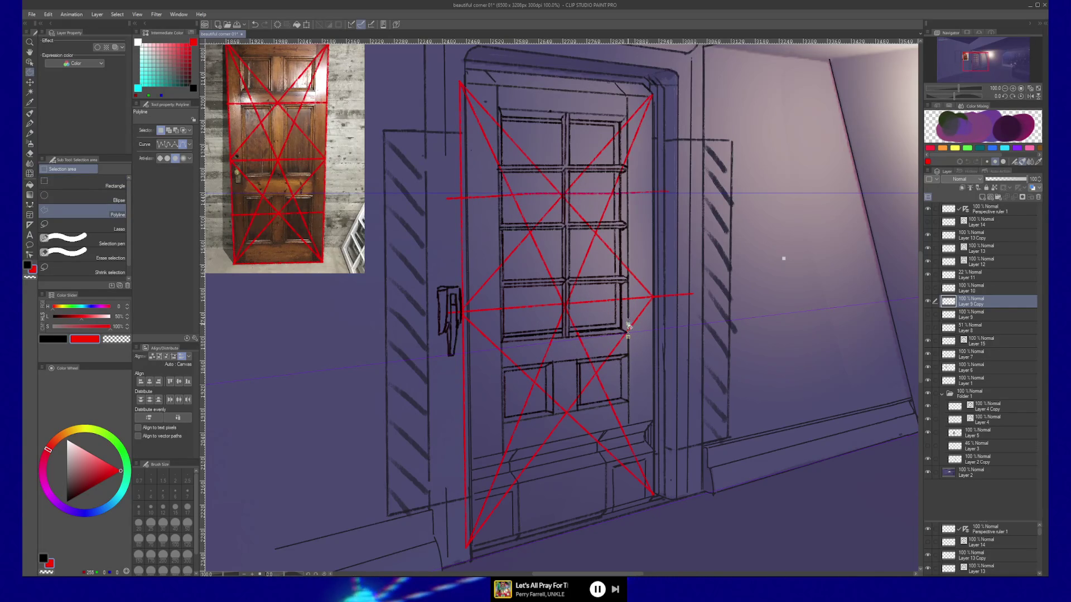
left_click(628, 336)
left_click(628, 323)
left_click(613, 317)
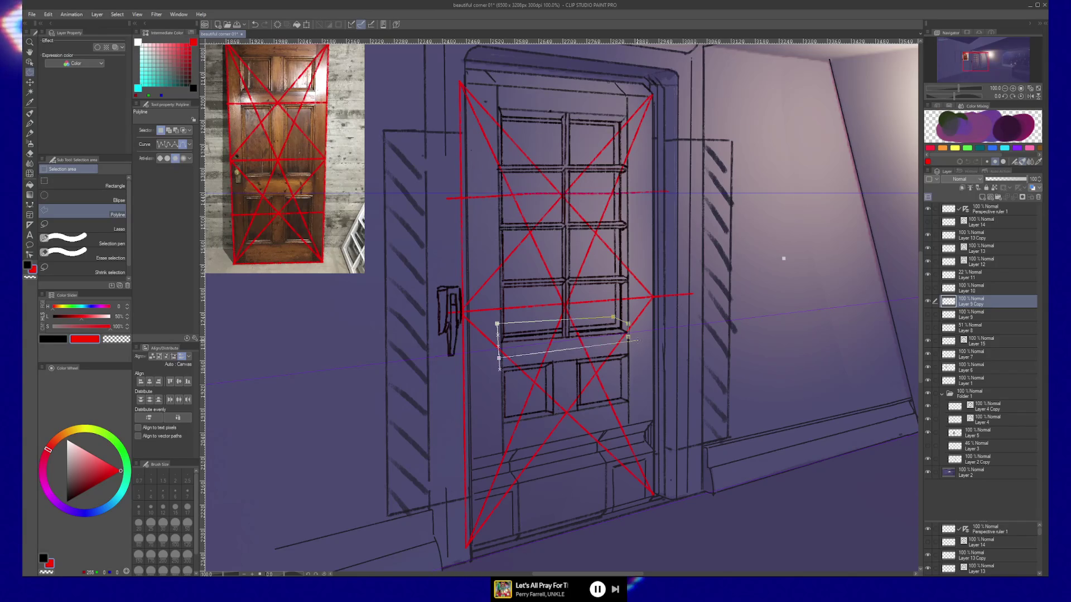
left_click(629, 337)
Step: Scale and tilt the selected rail slightly down-left to fit the perspective, and commit it
key("ctrl+t")
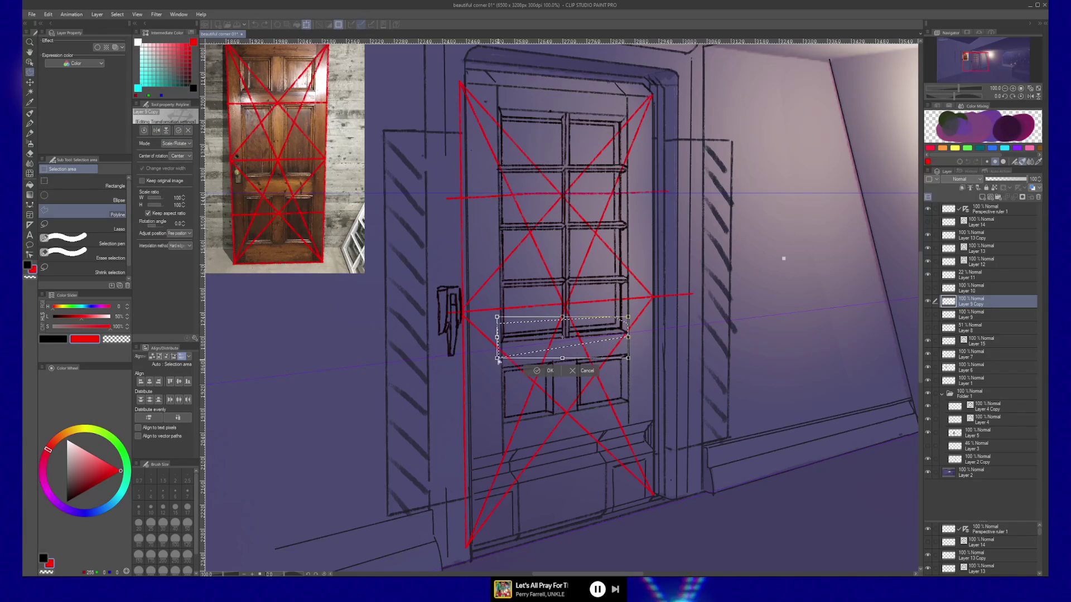
left_click_drag(498, 362, 496, 367)
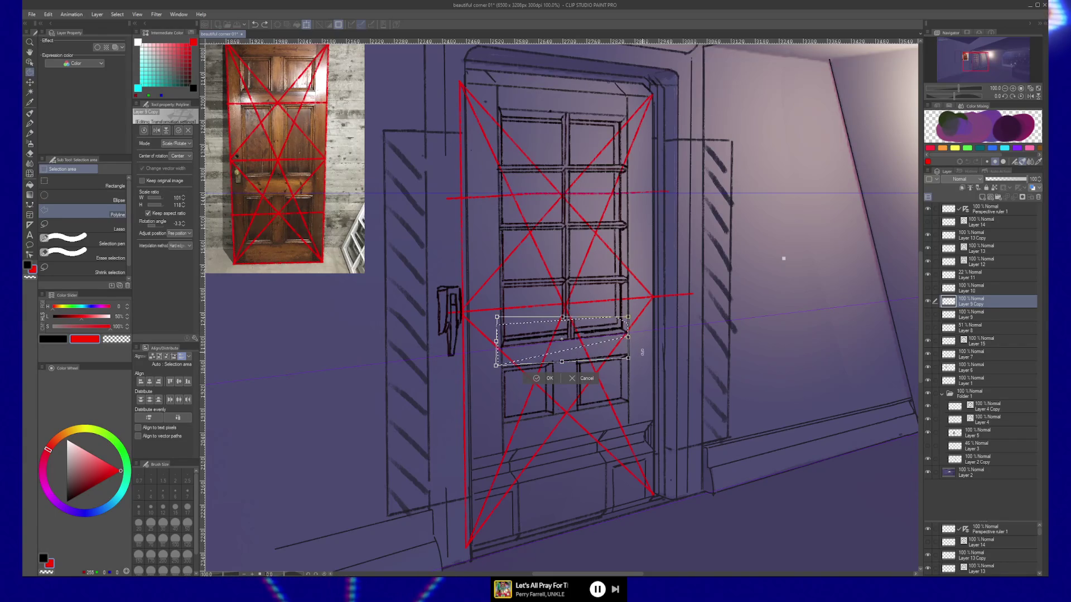
key("Return")
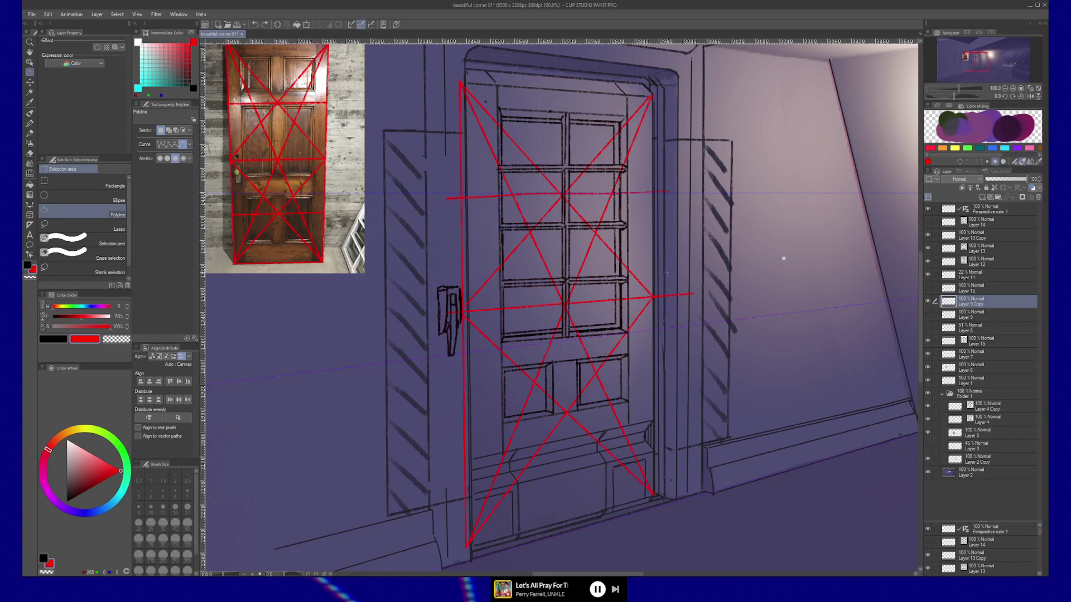
Step: Compare with the red guides hidden, then make Layer 15 current and switch to the Painterly brush
left_click(929, 343)
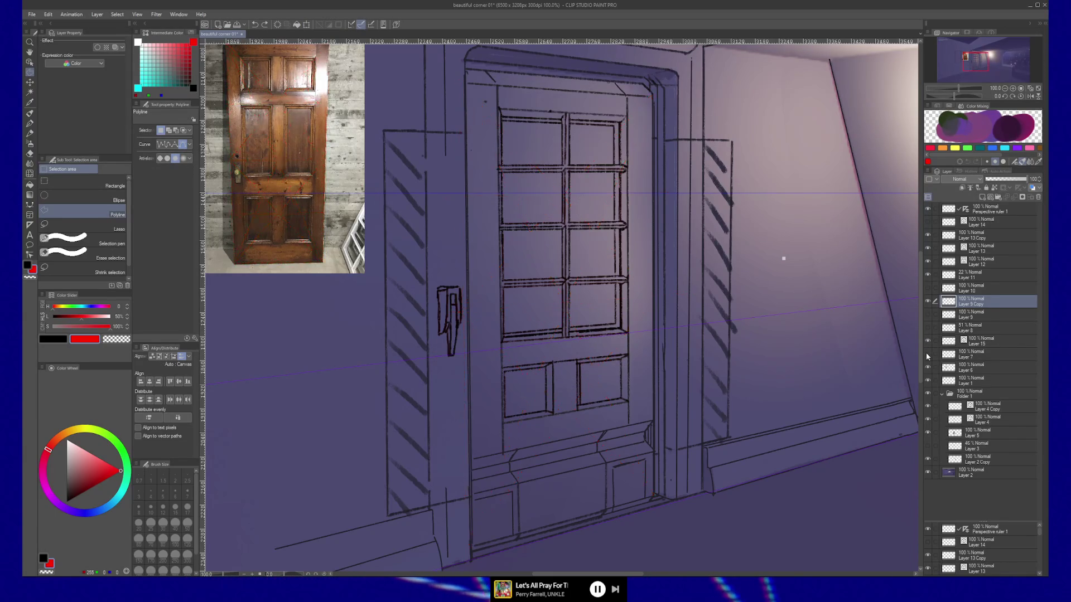
left_click(928, 343)
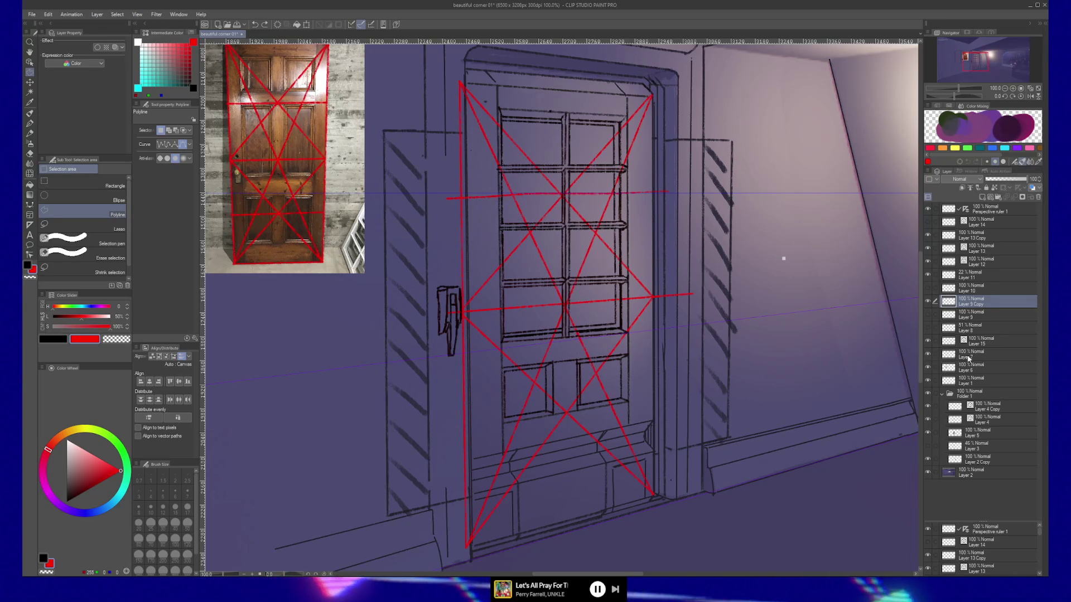
left_click(976, 344)
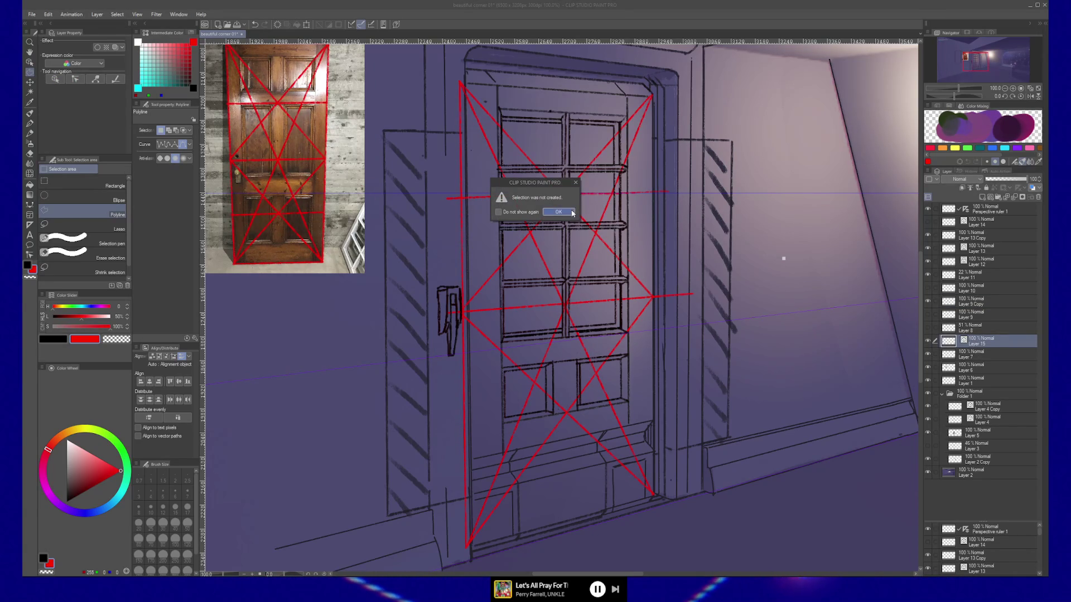
key("Return")
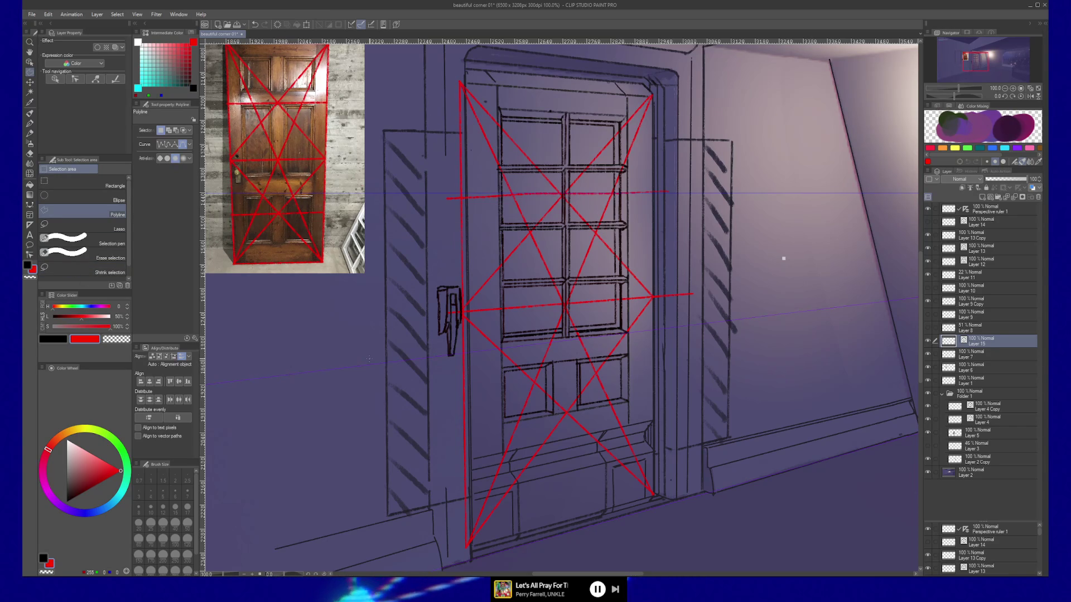
key("b")
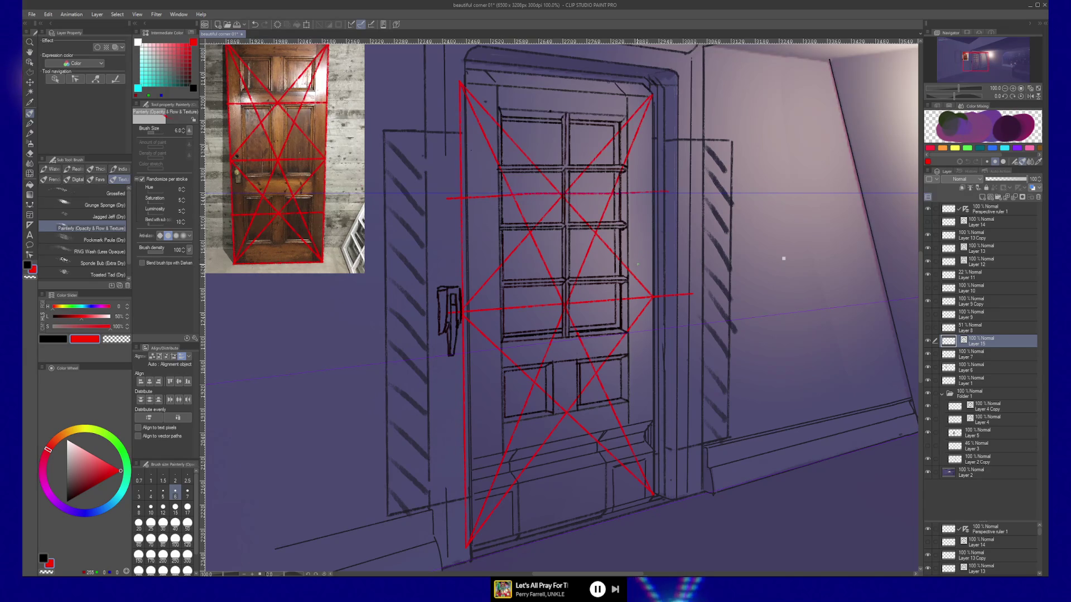
Step: Recentre the door view and make Perspective ruler 1 the working layer again
mouse_move(734, 231)
left_mouse_down()
mouse_move(724, 255)
mouse_move(702, 251)
left_mouse_up()
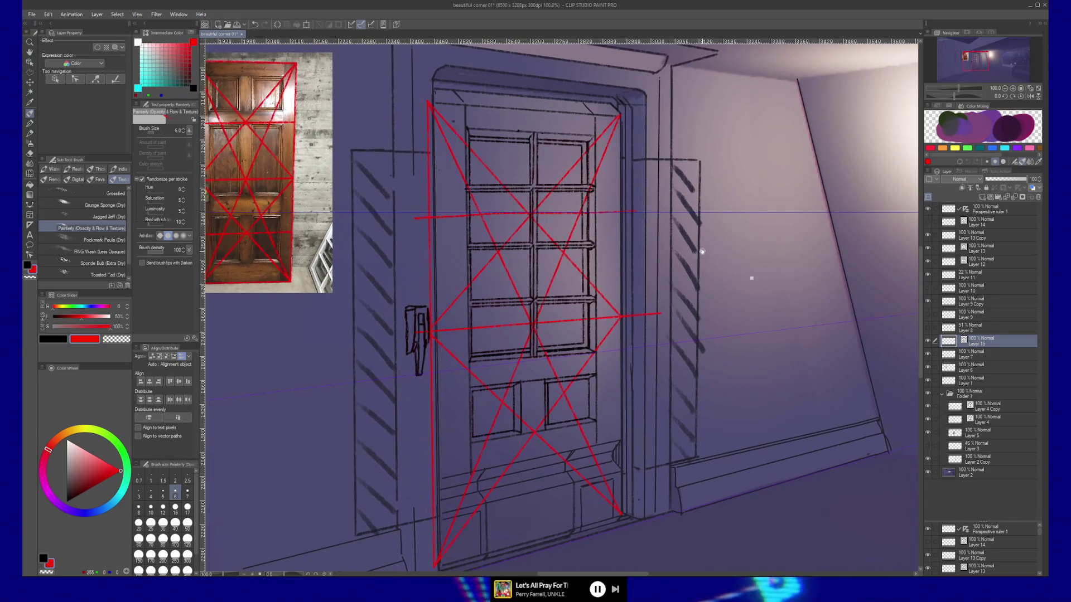
left_click(985, 211)
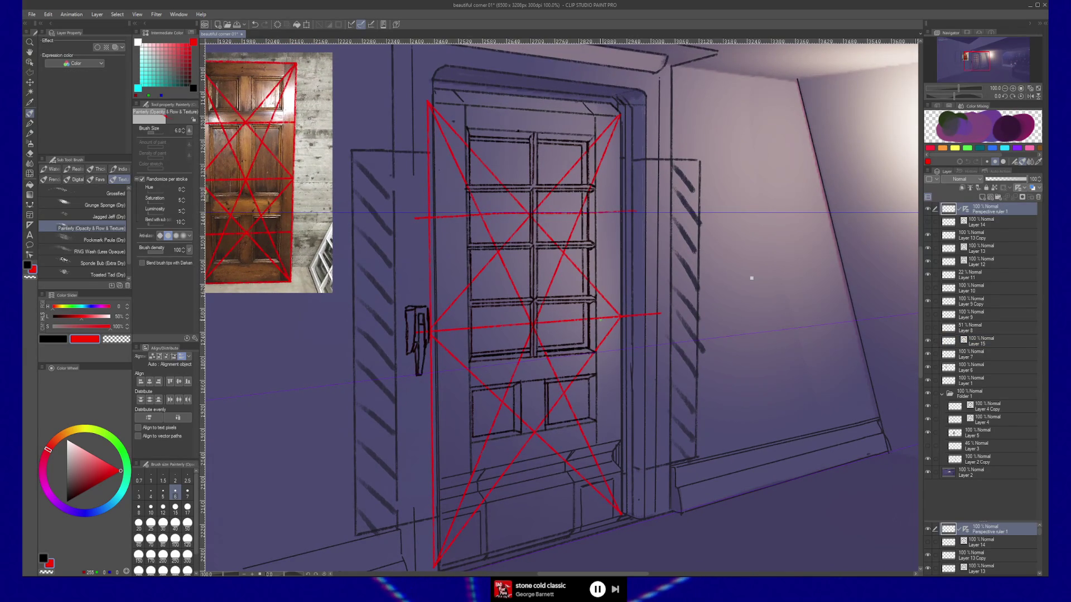
key("y")
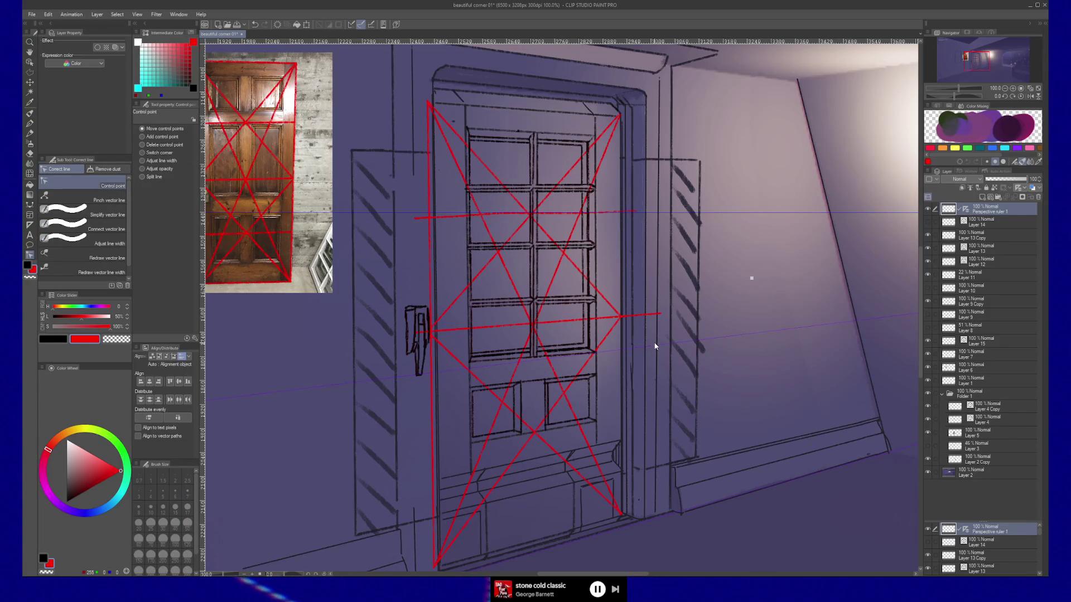
left_click(706, 331, "ctrl+shift")
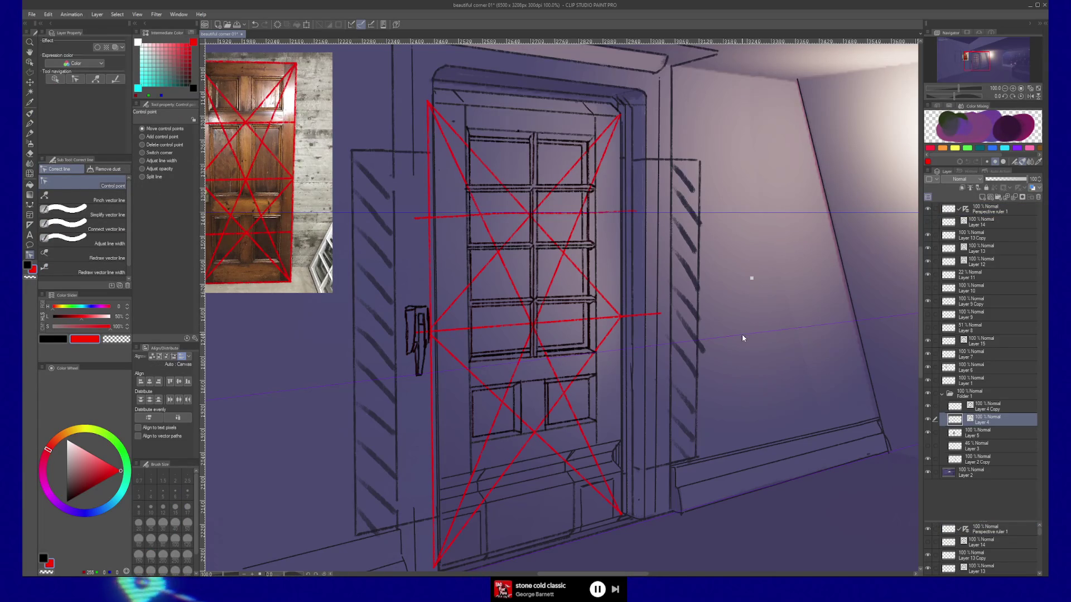
left_click(454, 371, "ctrl+shift")
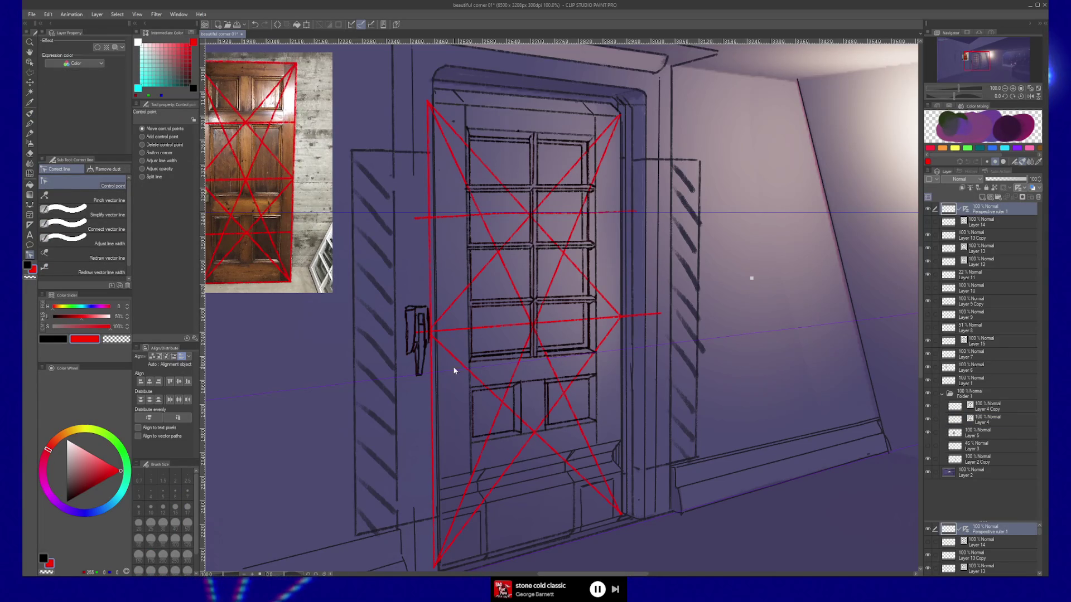
Step: With the Object tool, drag the ruler's handle cluster from beside the door handle to the door's top-left corner
key("o")
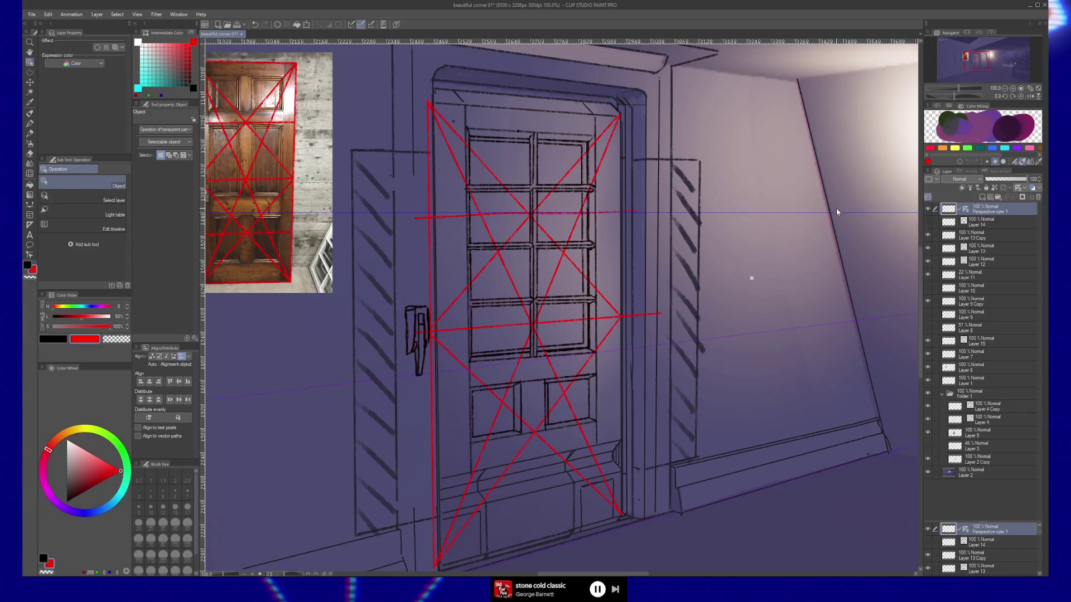
left_click(837, 212)
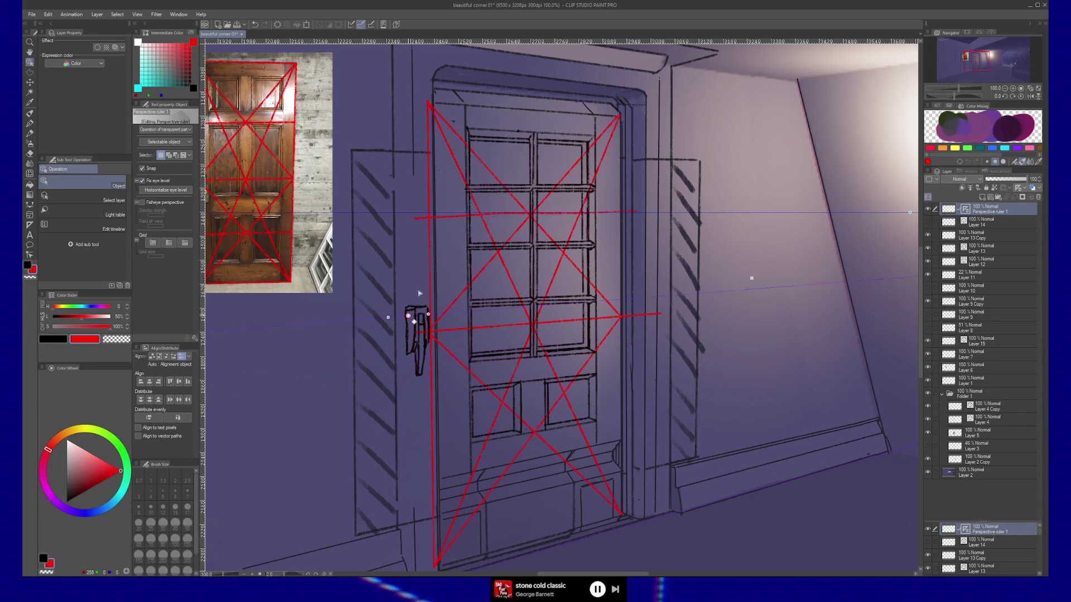
mouse_move(413, 322)
left_mouse_down()
mouse_move(426, 84)
mouse_move(425, 105)
left_mouse_up()
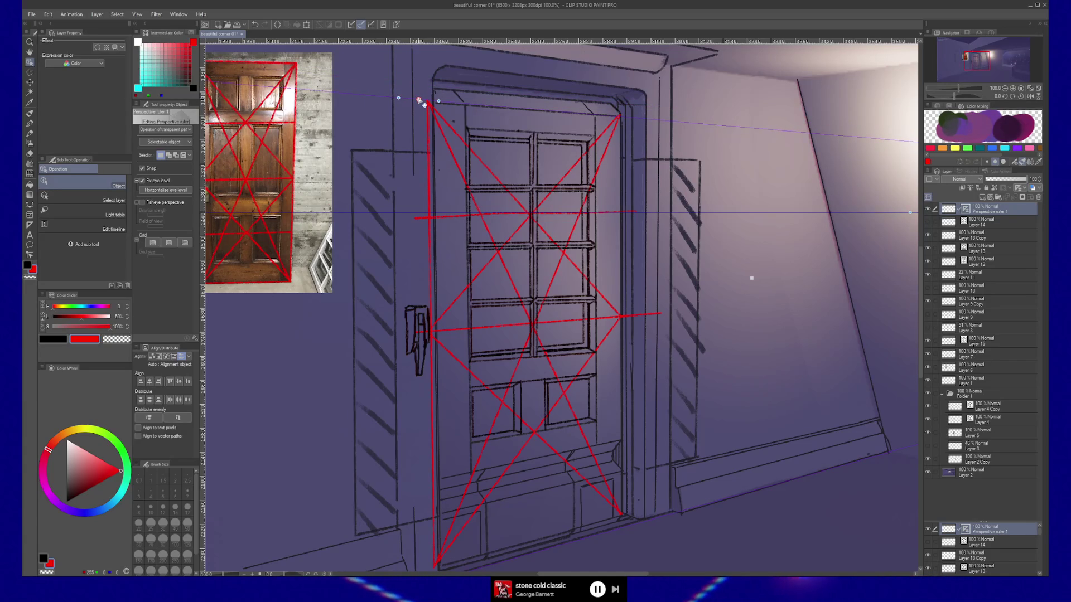